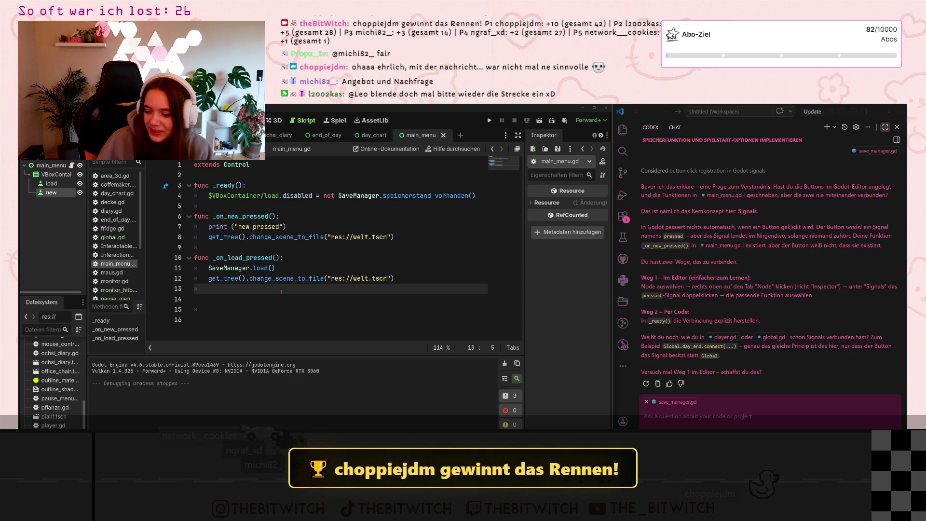
Step: Select the load button node and list its available signals, such as pressed(), in the Node dock
click(292, 298)
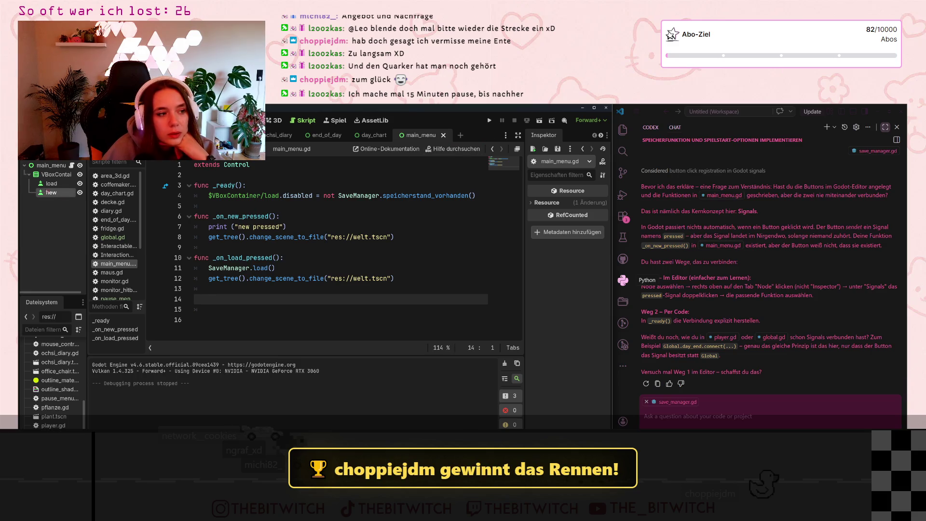
click(63, 186)
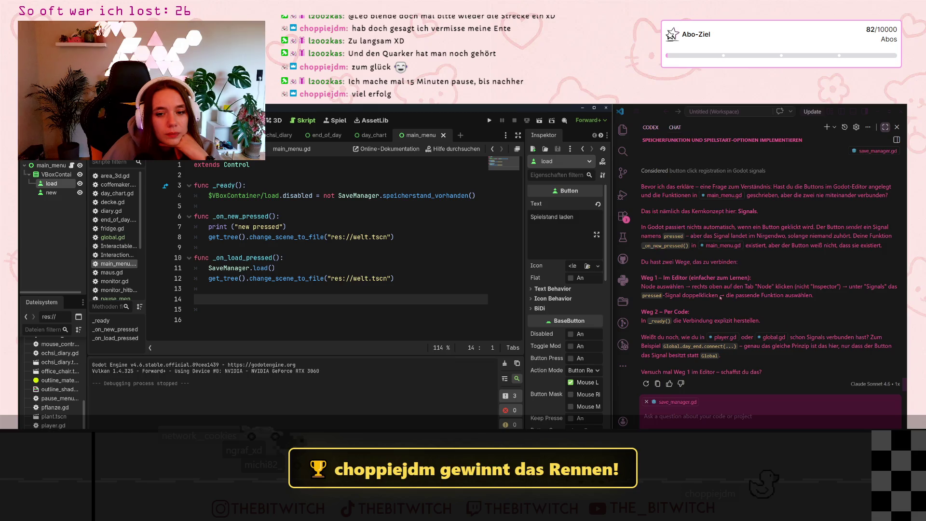
click(720, 297)
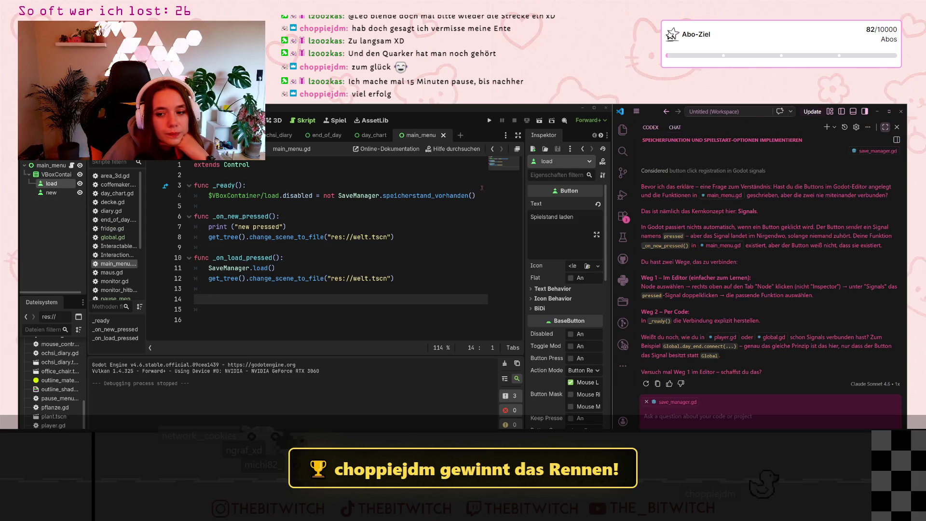
click(601, 135)
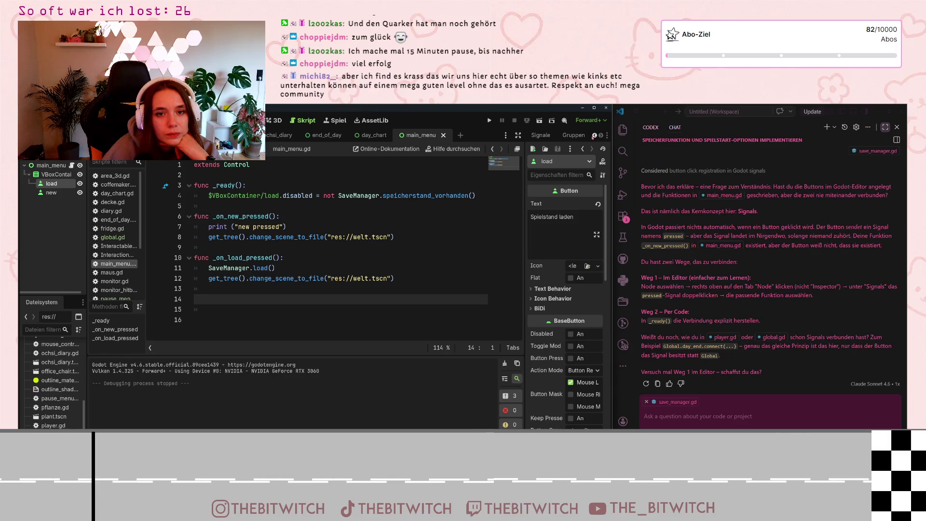
click(571, 135)
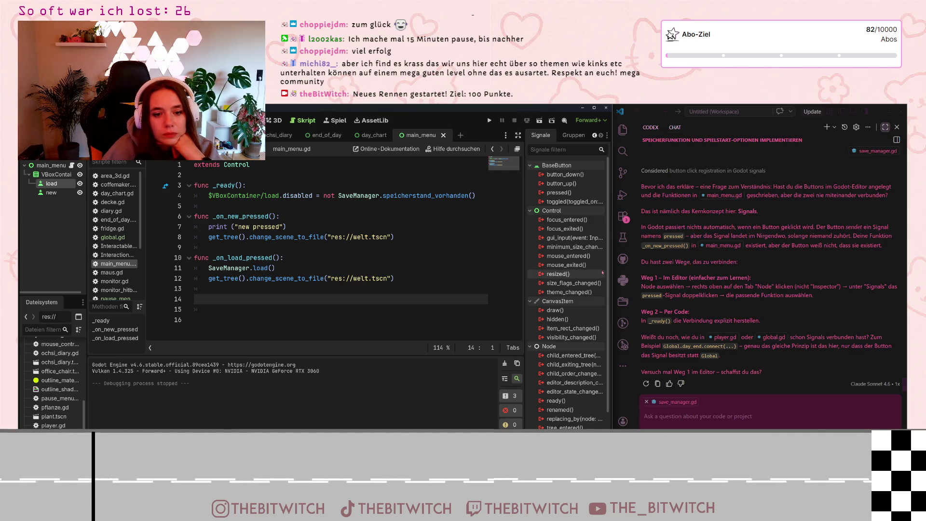
scroll(587, 274, down, 2)
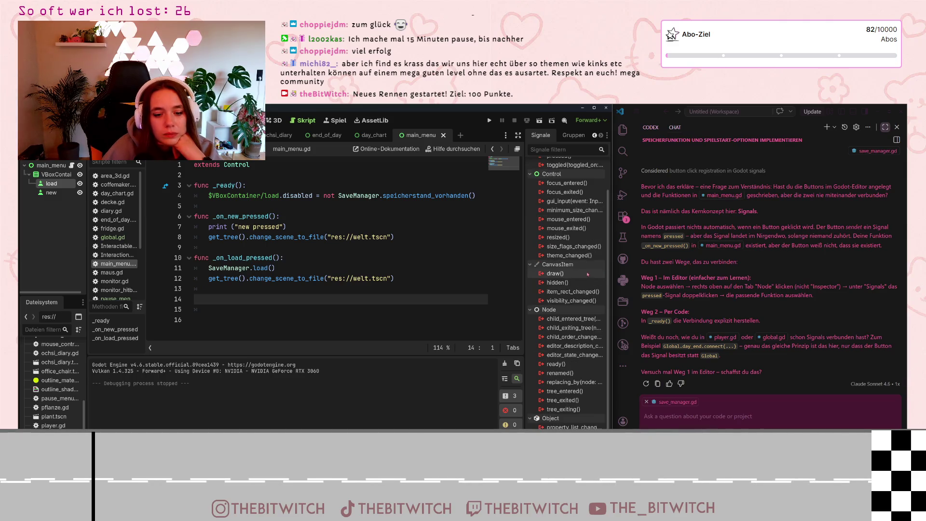
scroll(588, 273, up, 2)
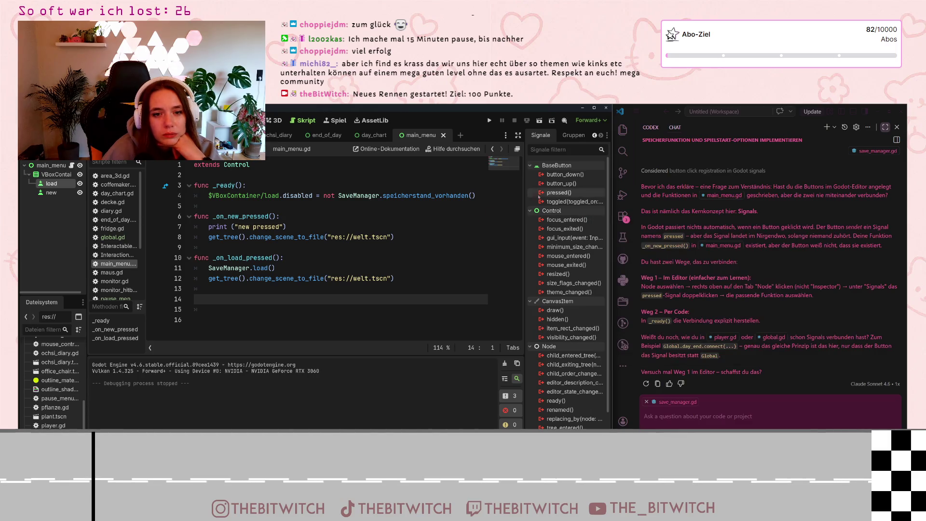
Step: Connect the load and new buttons' pressed signals to _on_load_pressed and _on_new_pressed
double_click(559, 192)
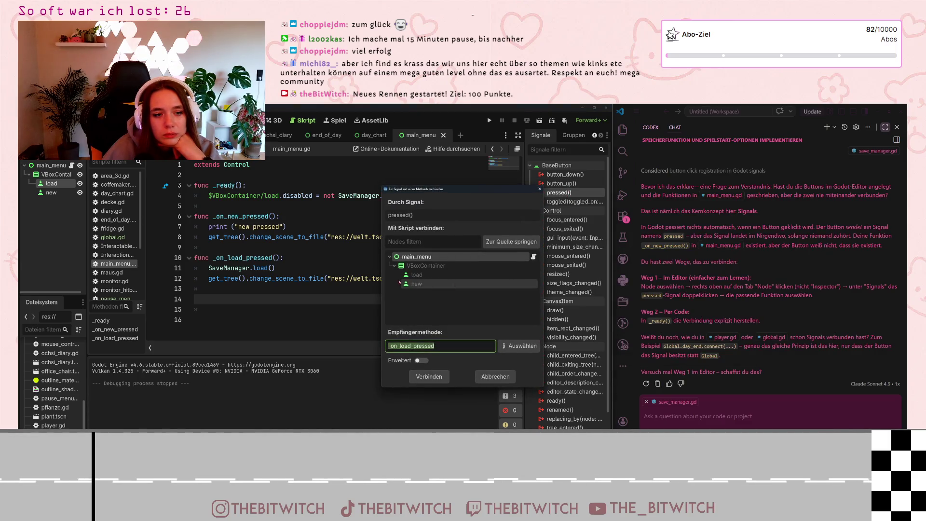
click(461, 258)
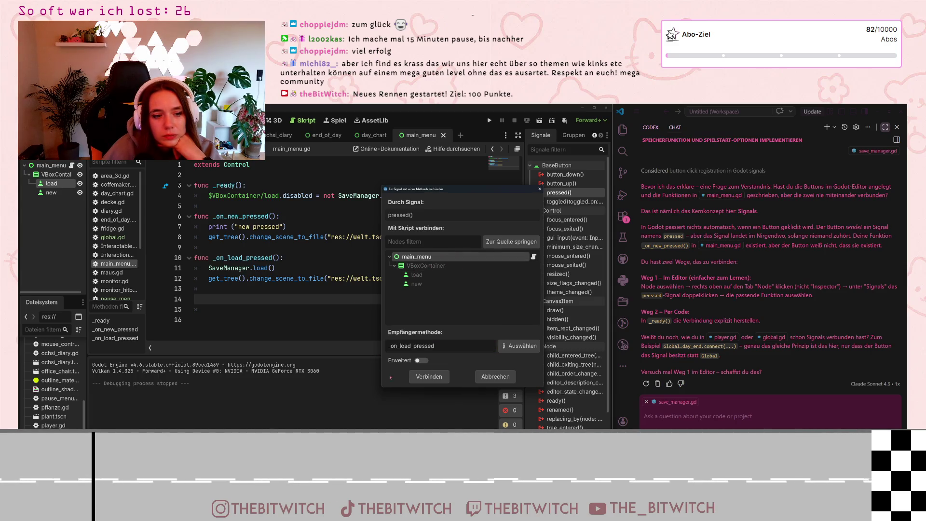
click(428, 376)
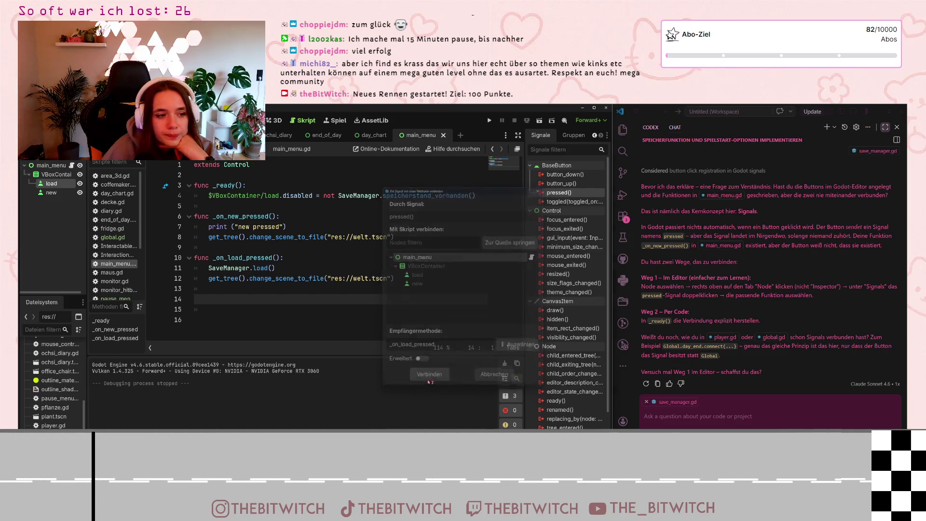
click(50, 193)
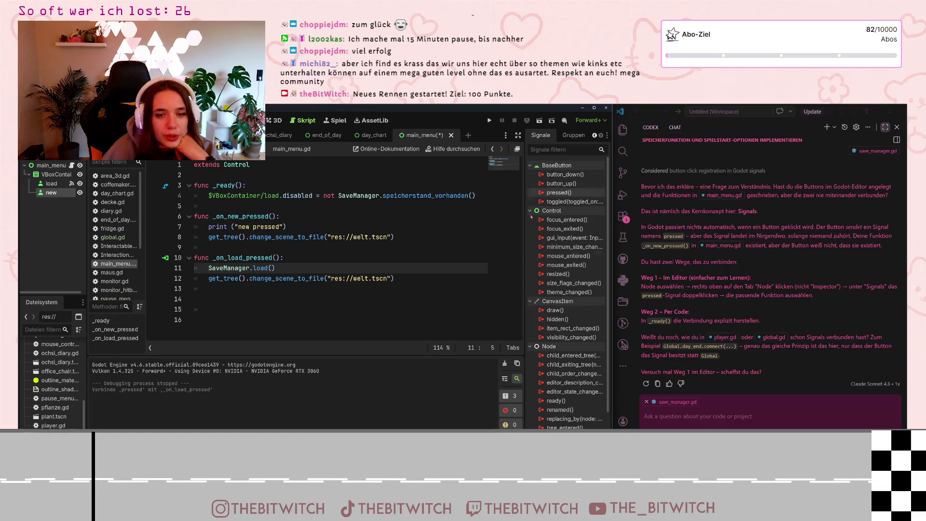
double_click(560, 193)
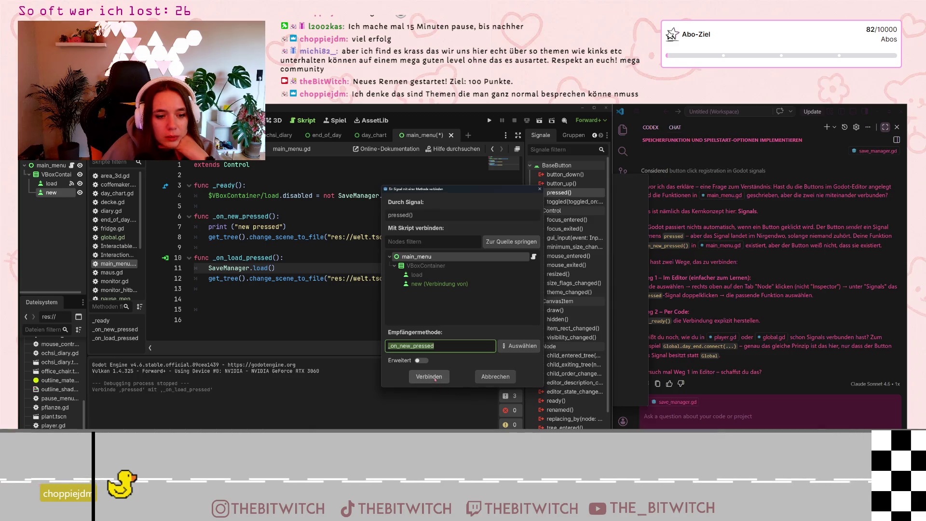
click(429, 377)
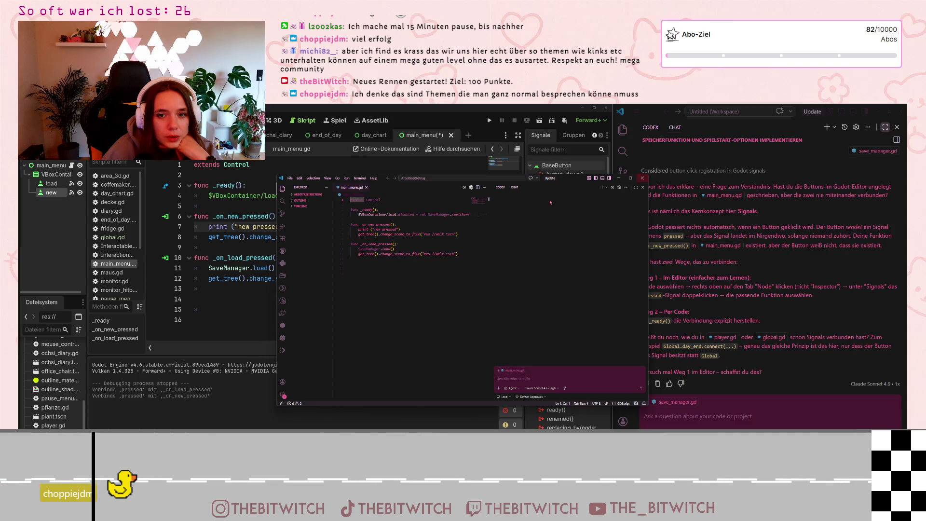
Step: Close the stray external code editor and adjust the external text editor setting in Editor Settings
click(209, 227)
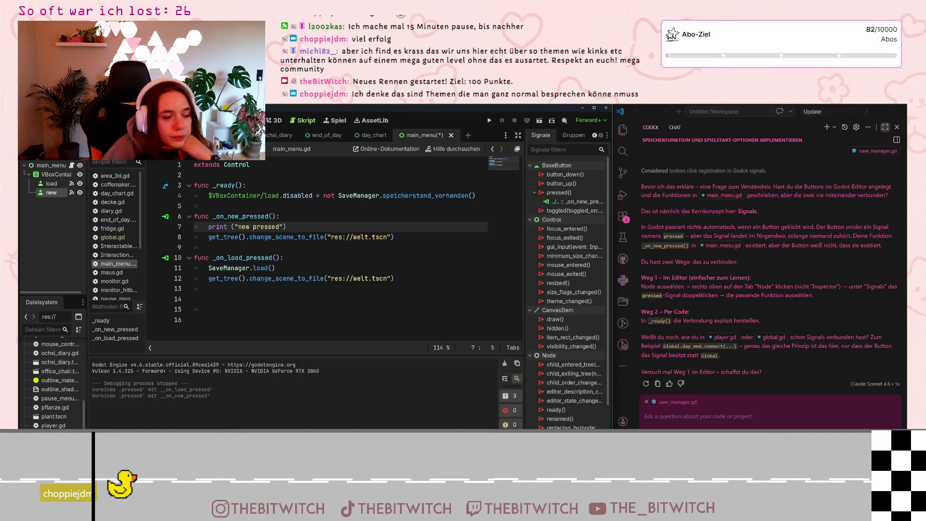
click(111, 109)
click(135, 123)
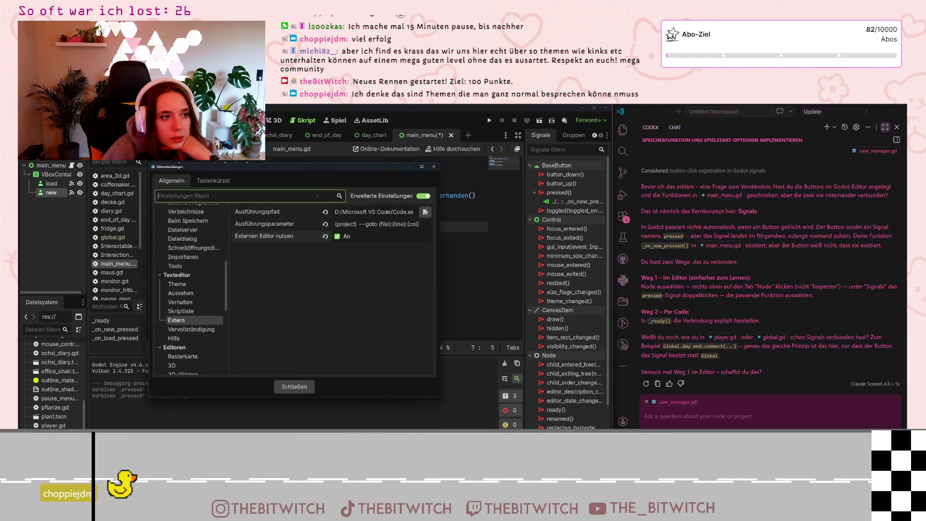
click(294, 386)
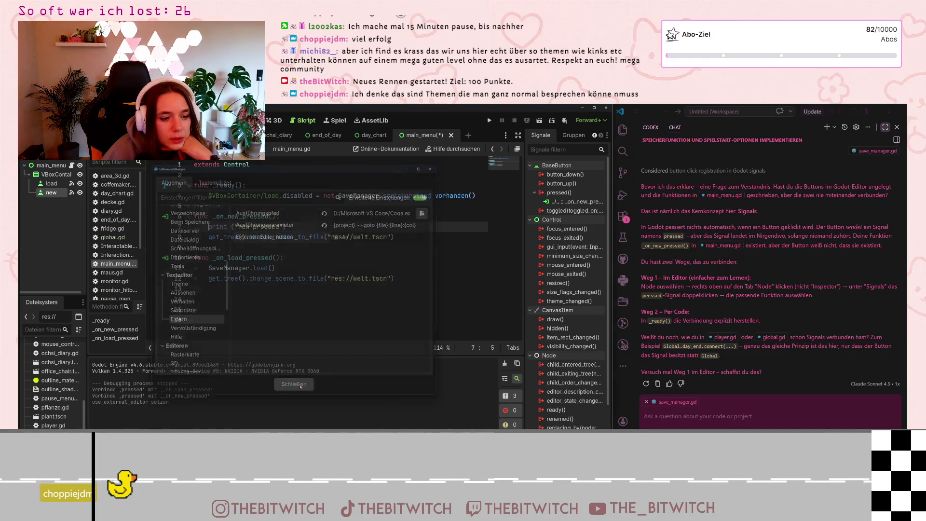
click(337, 263)
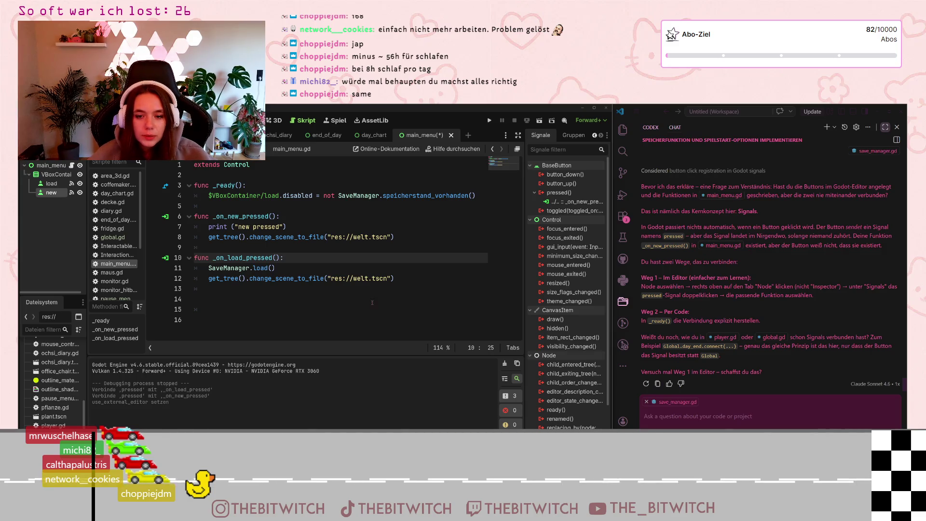
Step: Save main_menu.gd, run the game, start a new save and walk to the lounge couch
click(365, 278)
key(ctrl+s)
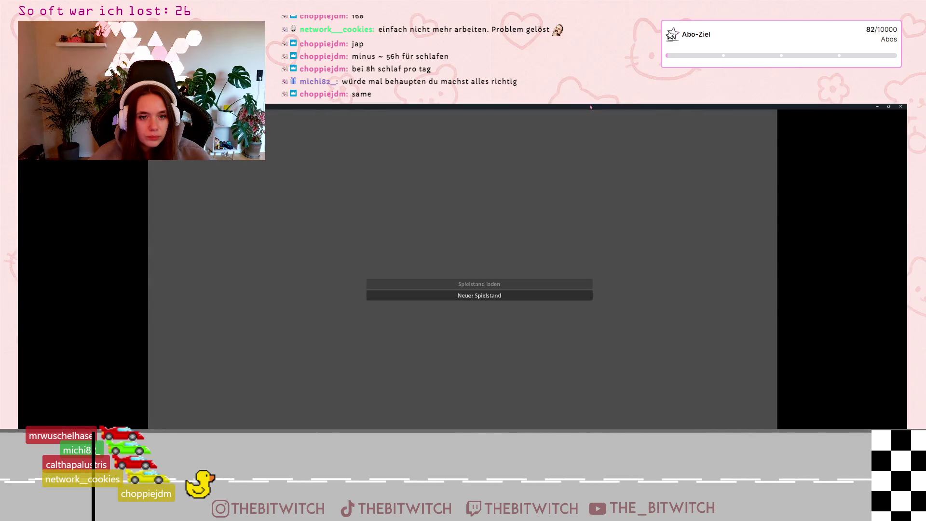
double_click(590, 106)
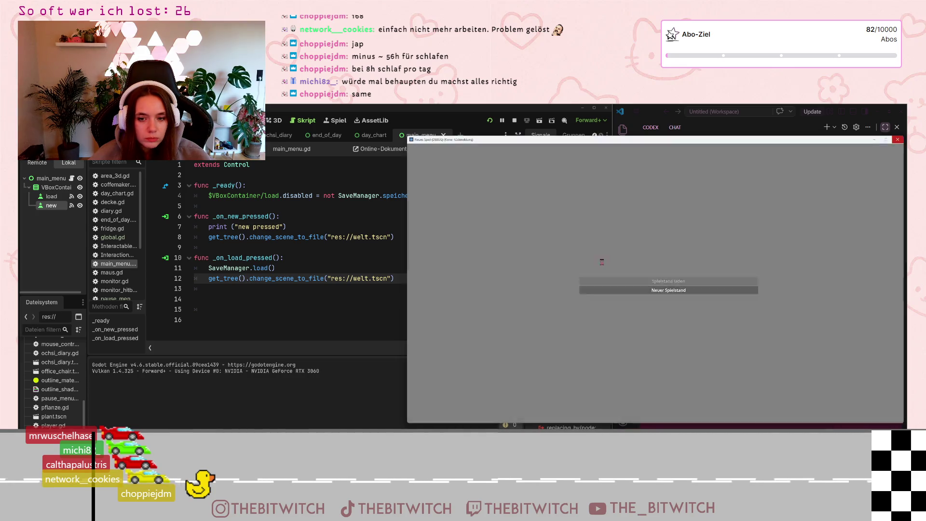
click(603, 289)
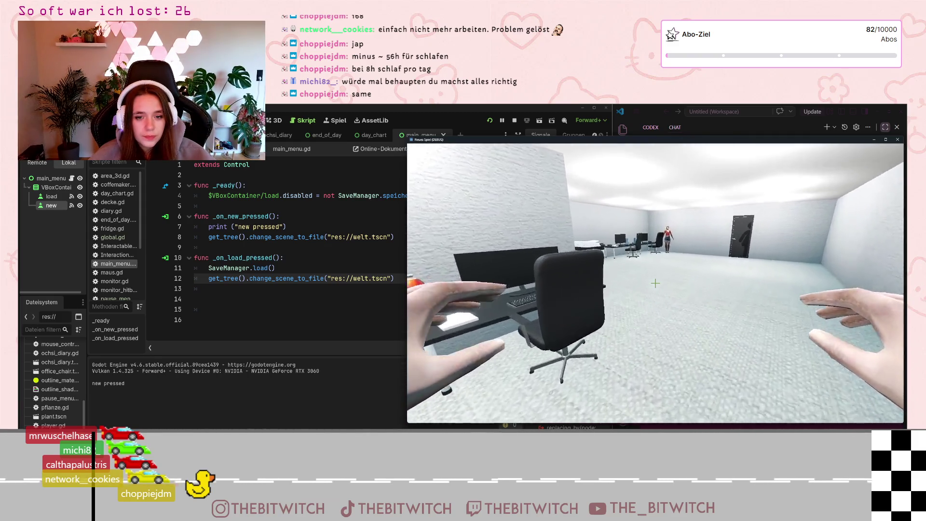
key(w)
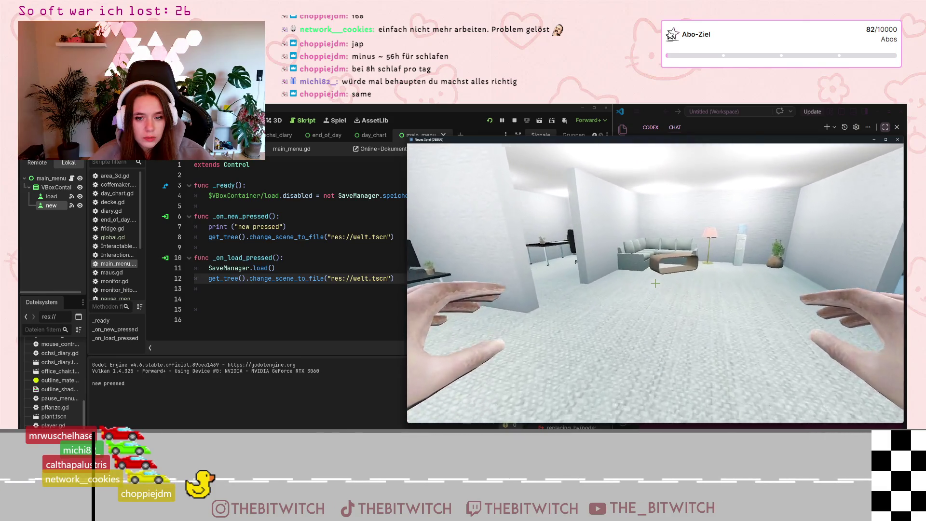
Step: Sleep on the couch until the day ends, continue, then stop the running game
key(e)
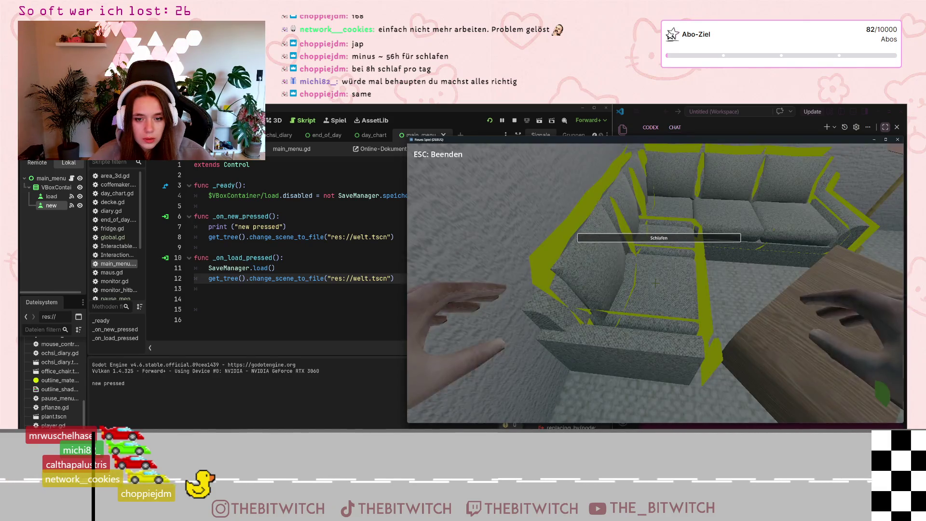
key(e)
key(e)
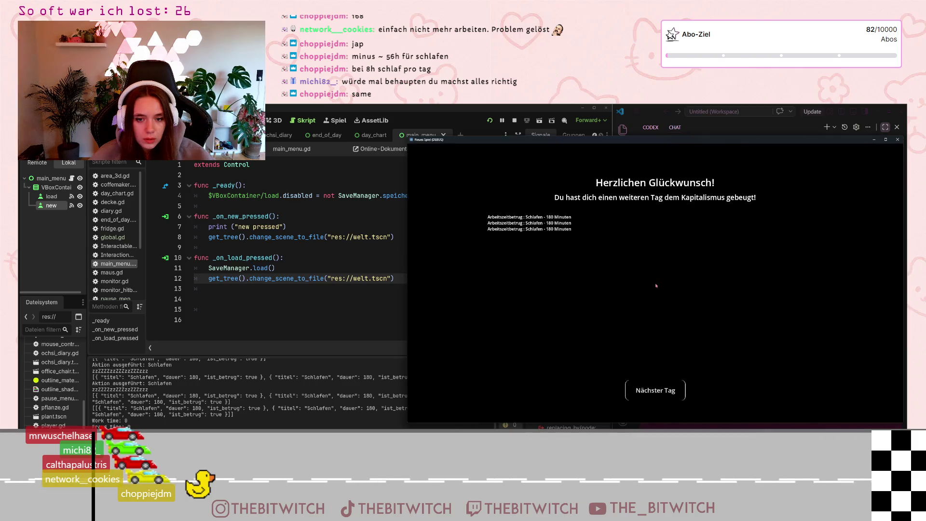
click(657, 390)
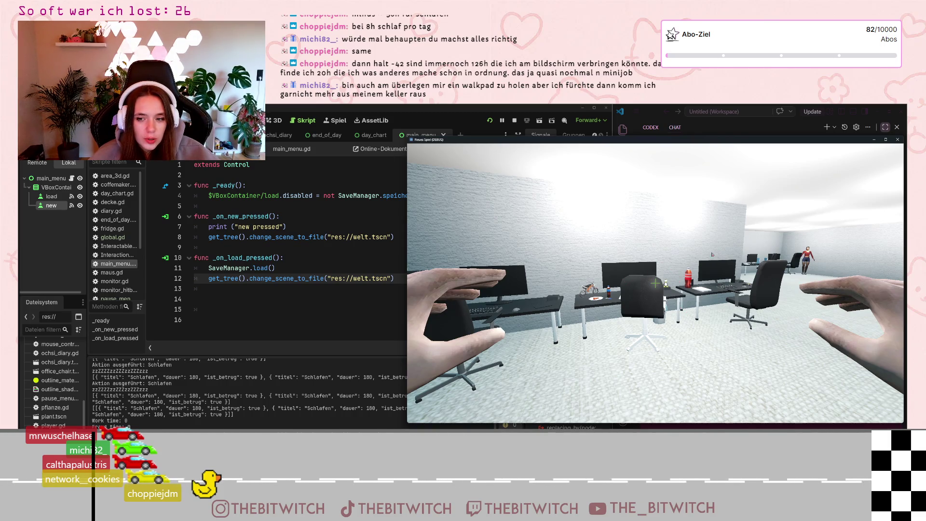
drag(784, 143, 710, 157)
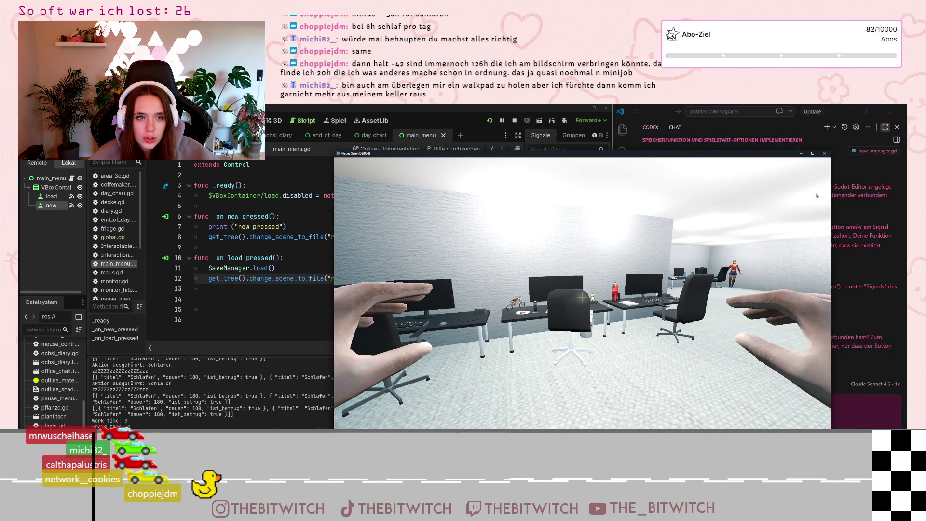
click(824, 153)
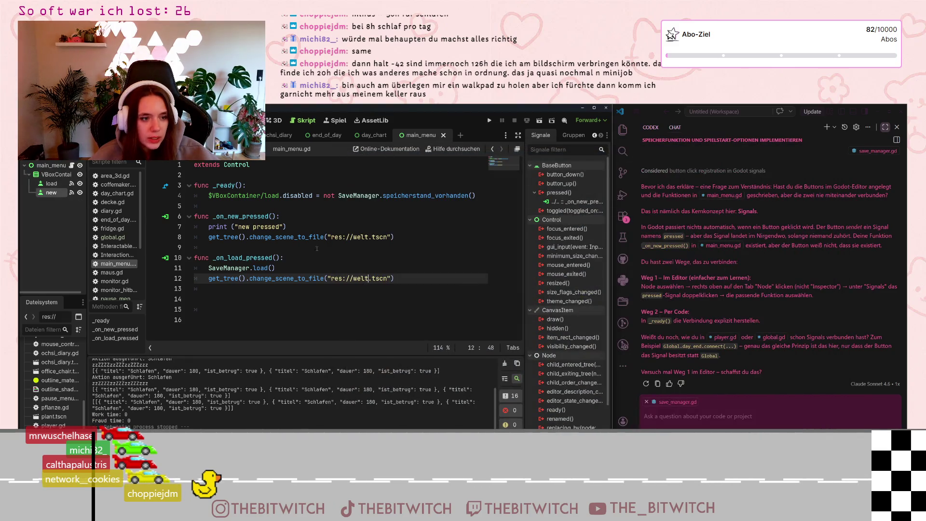
Step: Open pause_menu.gd and scroll through its save, main-menu and quit handlers
scroll(128, 283, down, 1)
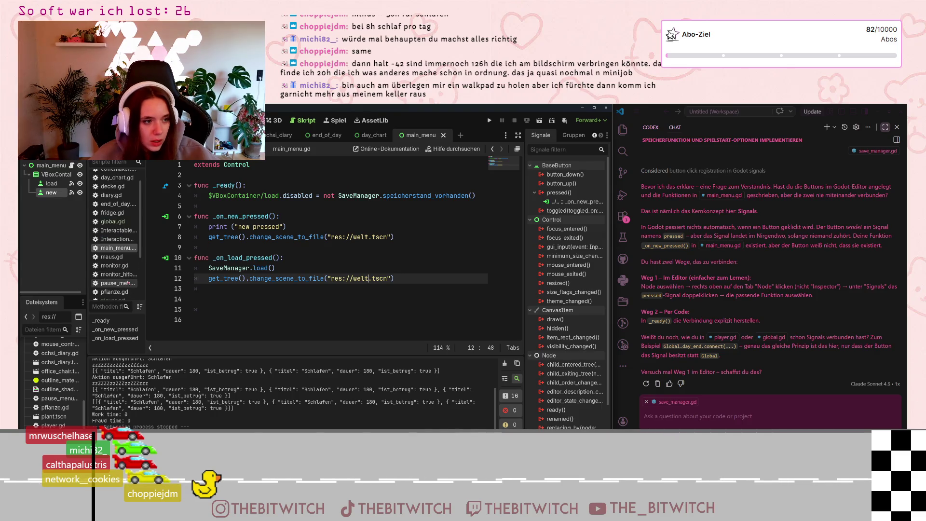
click(117, 283)
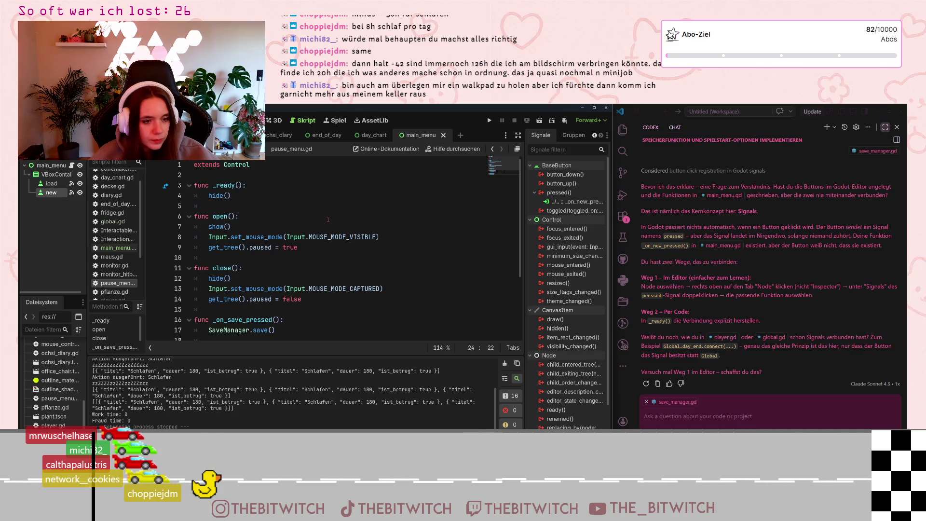
scroll(328, 220, down, 3)
scroll(328, 221, up, 3)
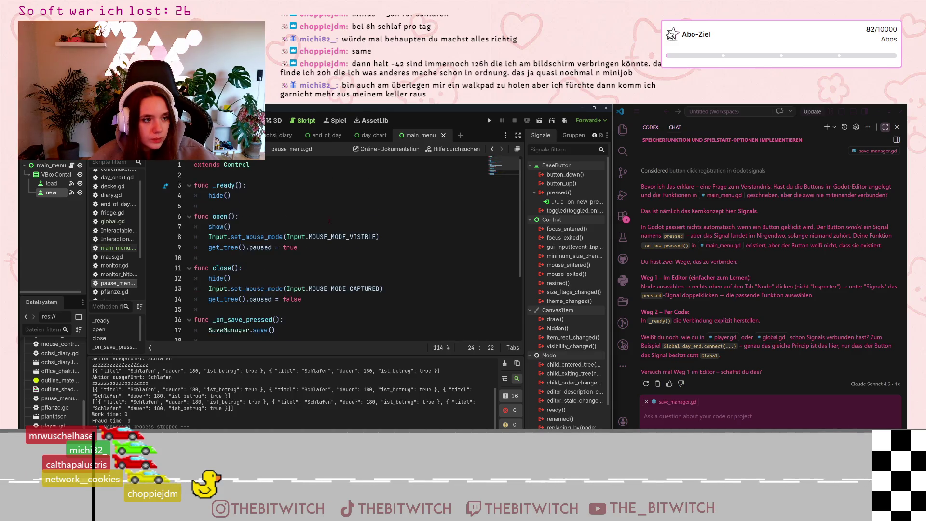
scroll(323, 224, down, 2)
scroll(321, 226, down, 1)
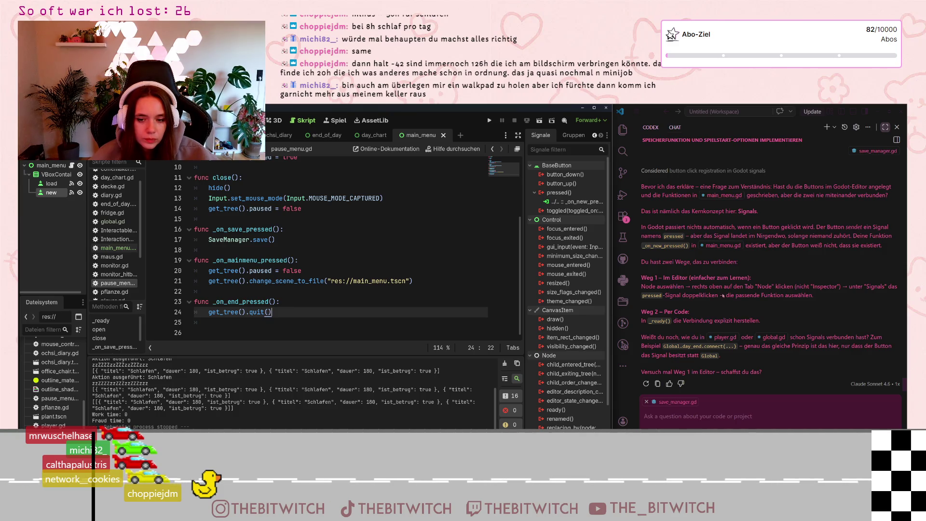
Step: Draft 'okay, jetzt' in the assistant chat, then switch to the scene containing the pause menu
click(742, 385)
text(ok)
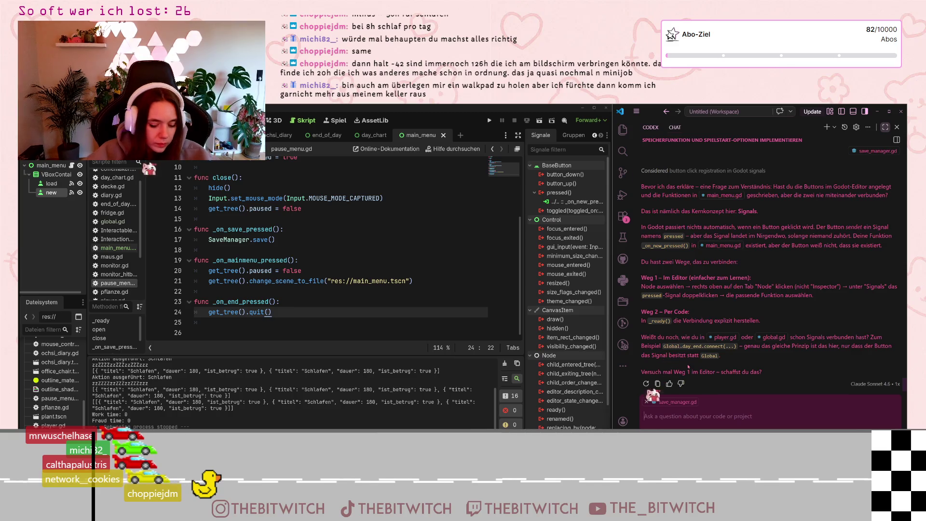
text(ay, jetzt)
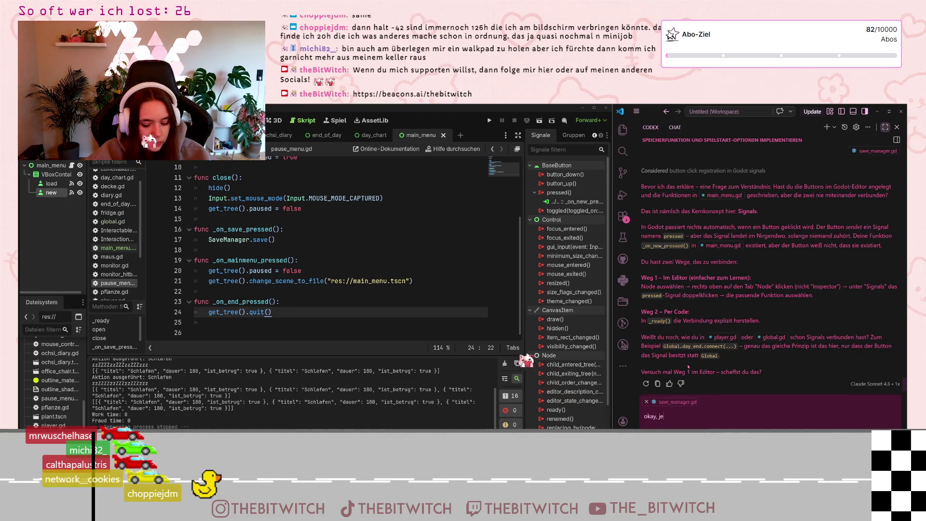
key(BackSpace)
key(BackSpace)
key(BackSpace)
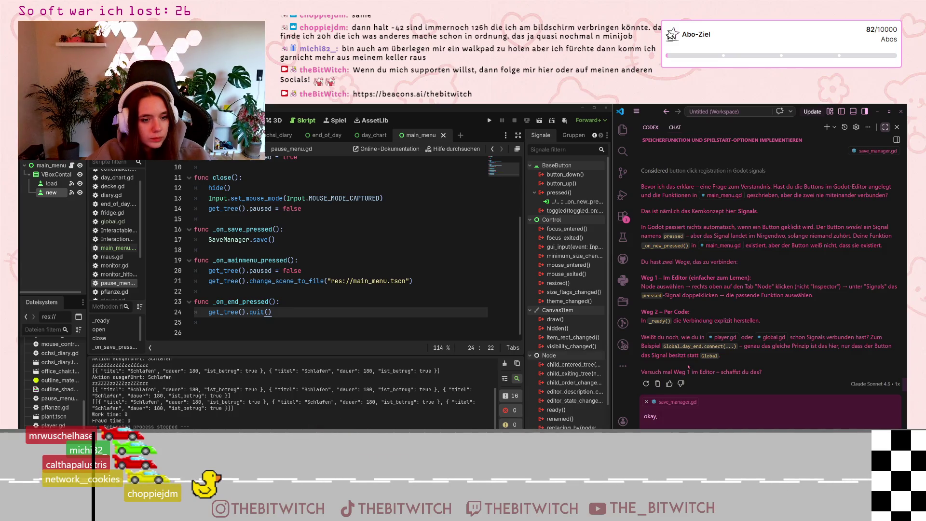
click(308, 260)
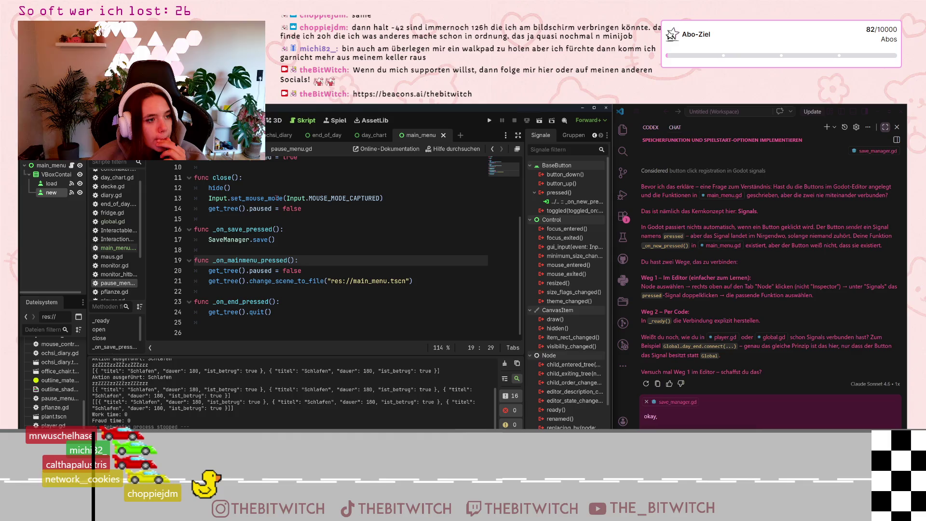
click(106, 135)
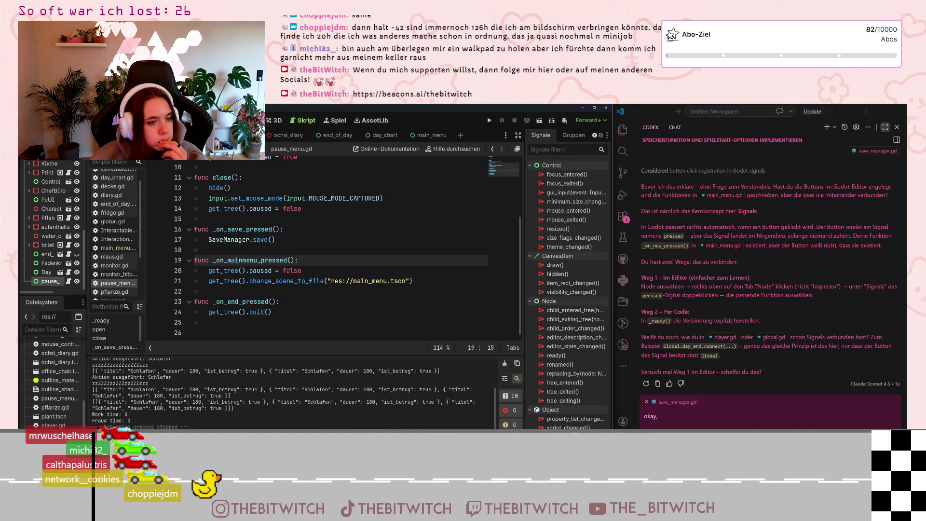
Step: Check the mainmenu handler name and keep the pause_menu node name unchanged
drag(228, 260, 256, 261)
click(257, 262)
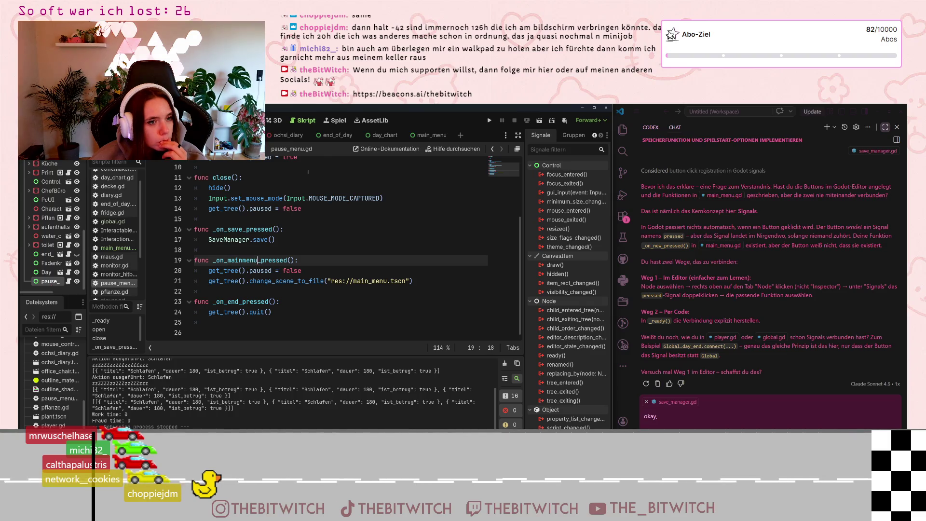
double_click(56, 284)
key(Escape)
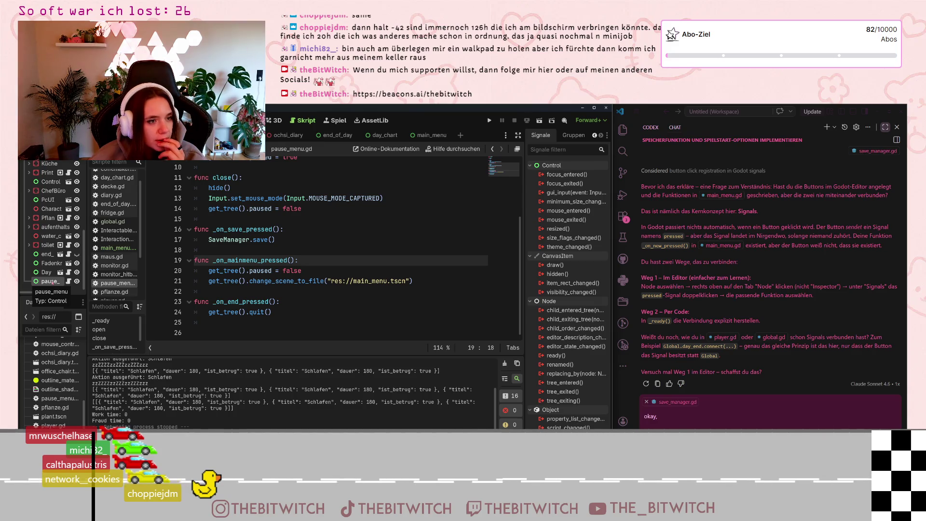
scroll(284, 249, up, 3)
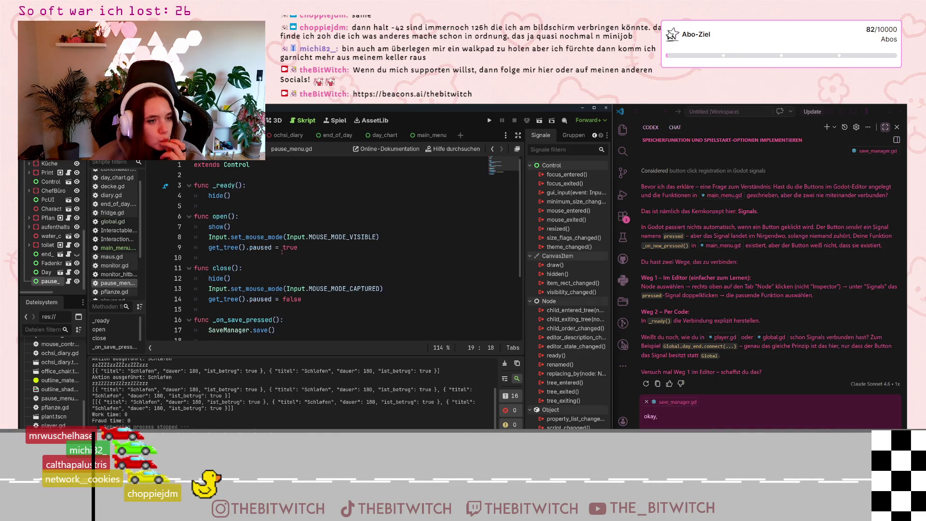
scroll(282, 251, down, 5)
Step: In the 2D view, apply the Full Rect anchor preset to the pause_menu control
click(253, 120)
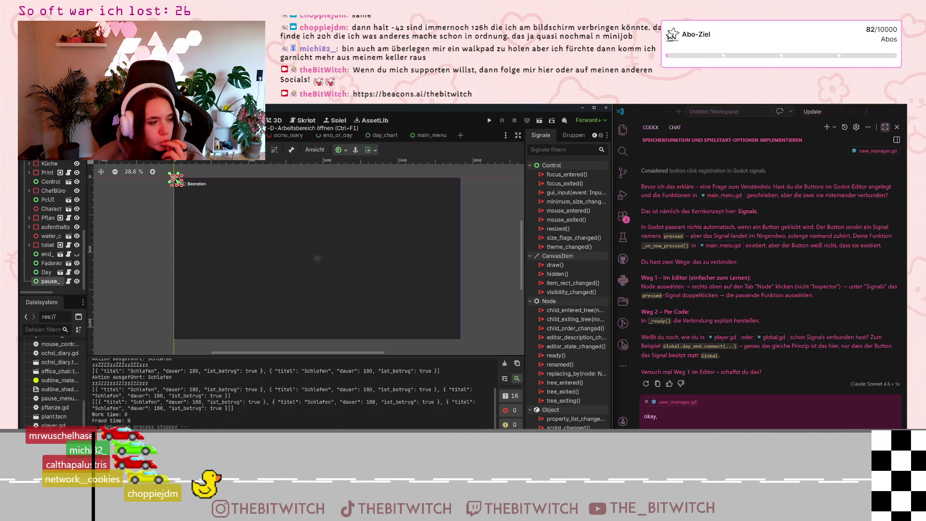
click(371, 150)
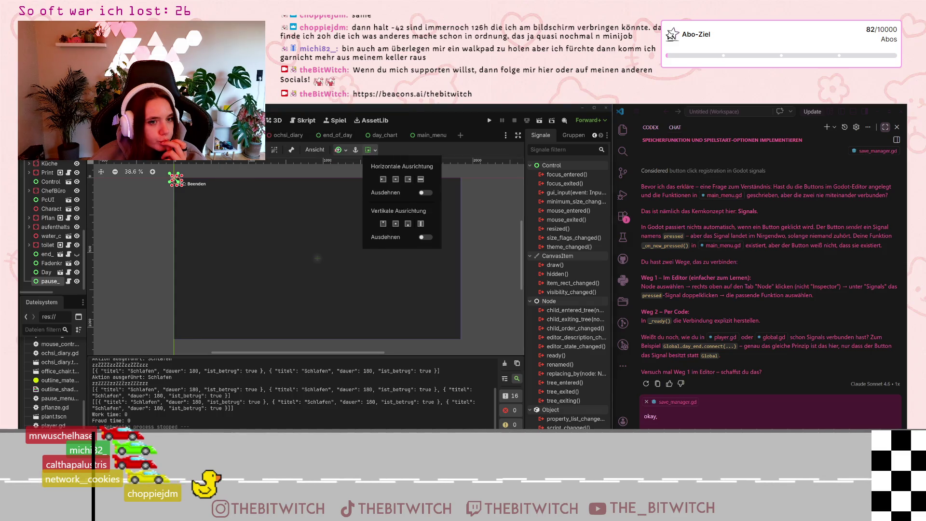
click(341, 150)
click(341, 150)
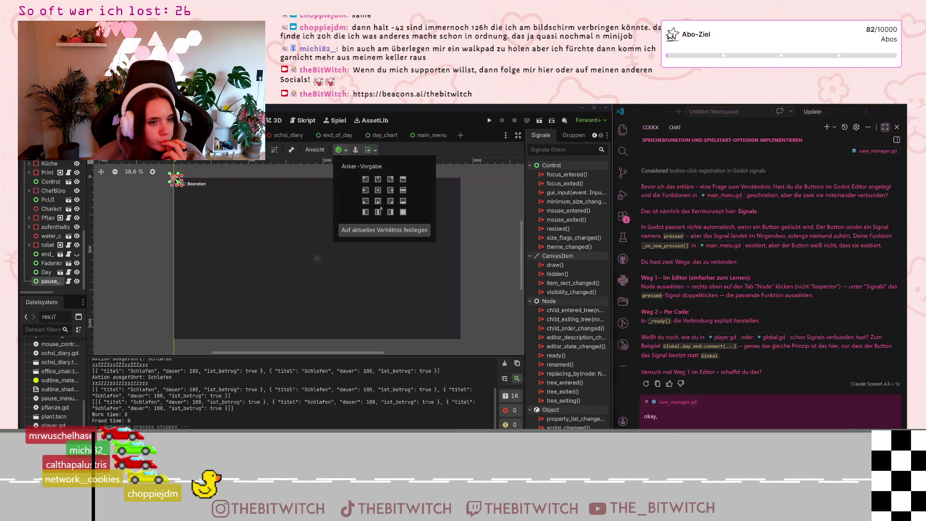
click(403, 212)
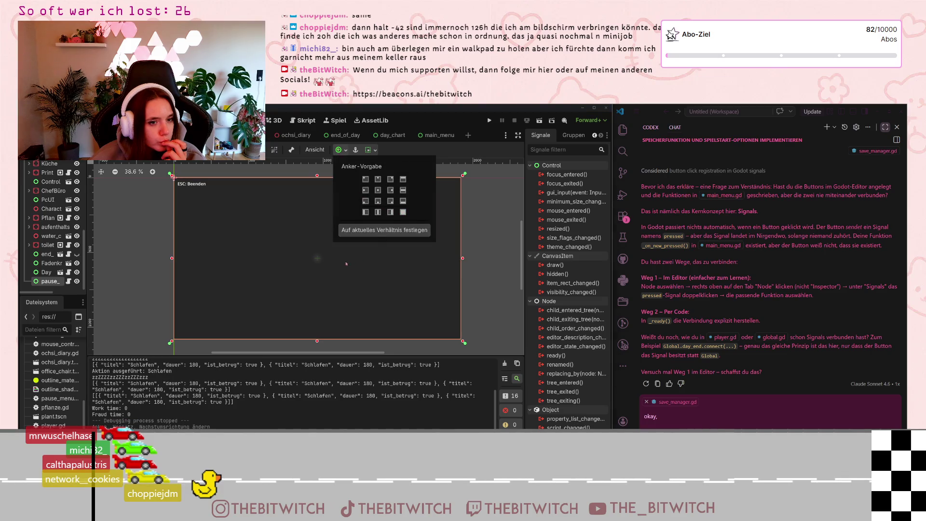
click(45, 288)
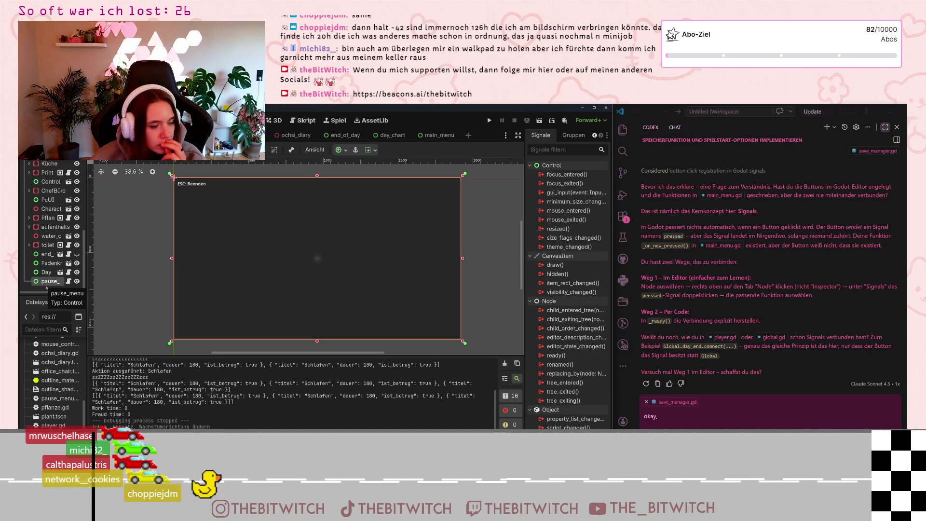
Step: Add a Button child node under pause_menu by searching 'butto' in Add Child Node
right_click(48, 282)
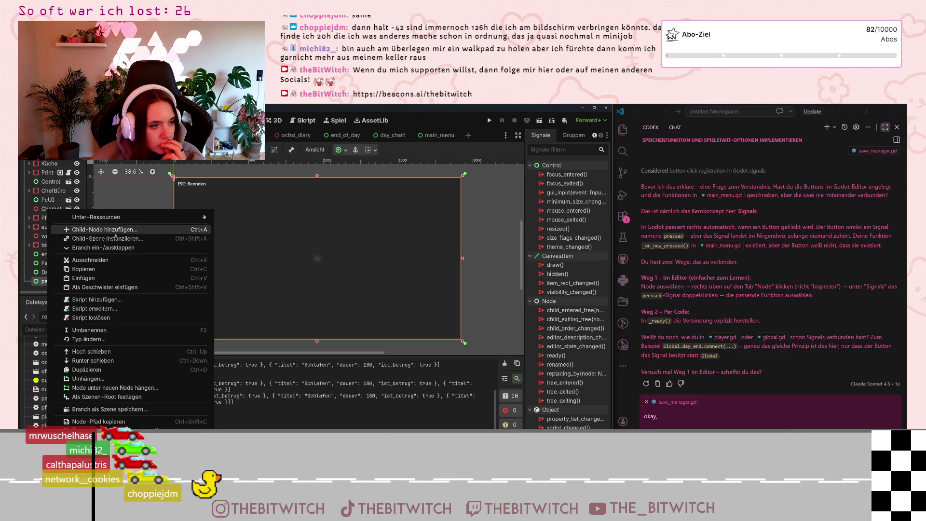
click(103, 229)
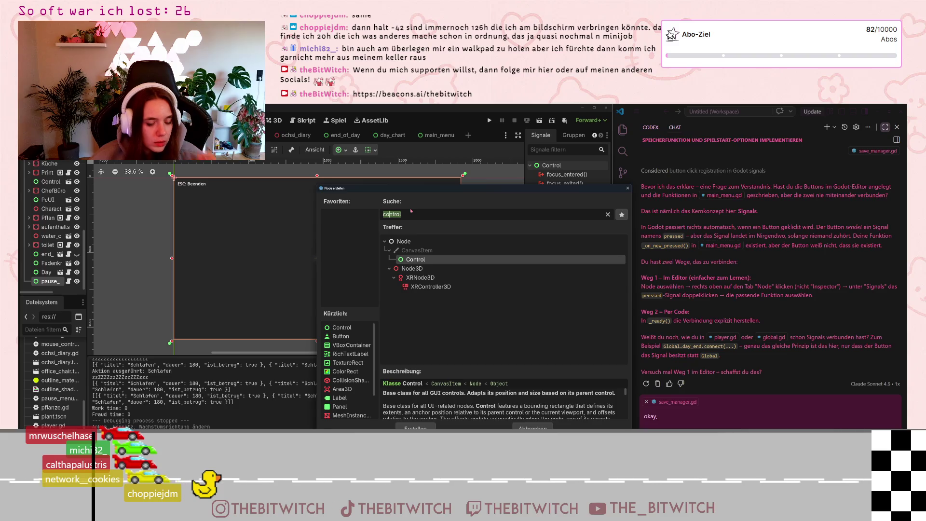
text(butto)
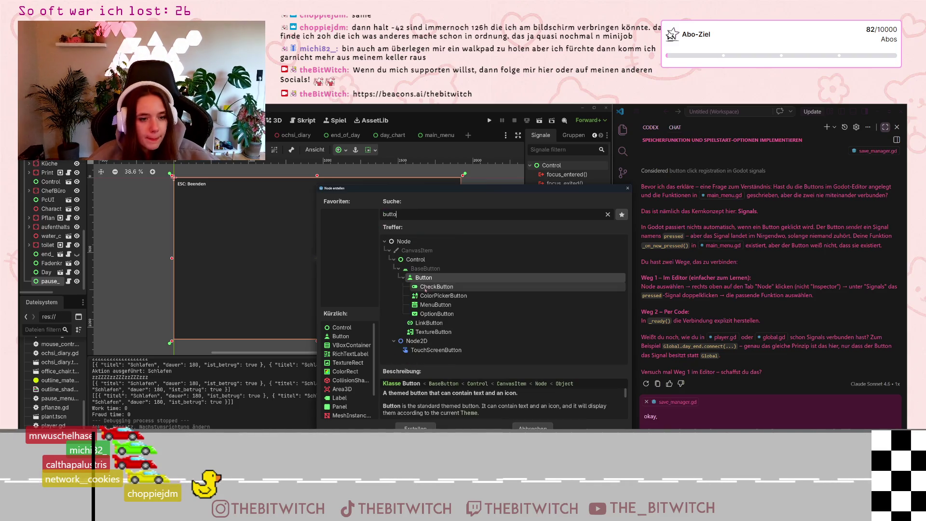
double_click(429, 277)
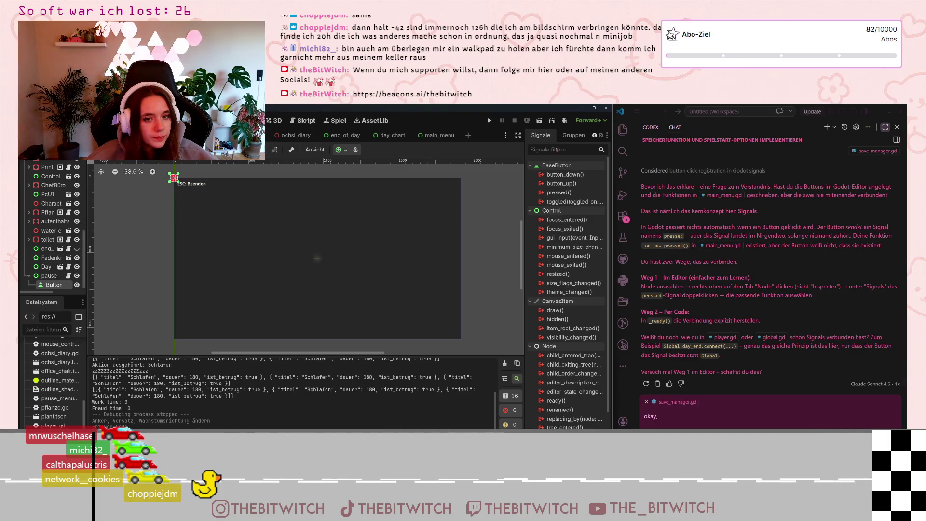
Step: Anchor the placeholder Button to the centre of the panel
click(594, 135)
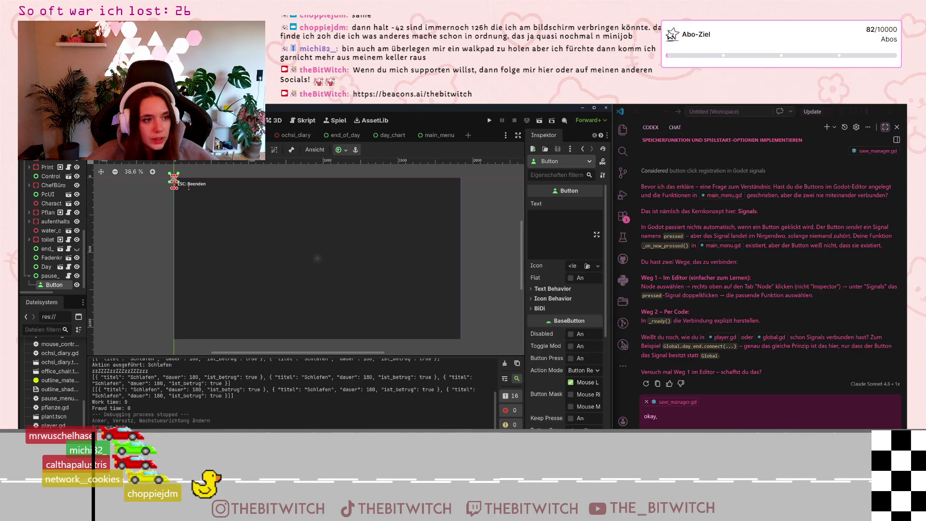
drag(188, 188, 227, 182)
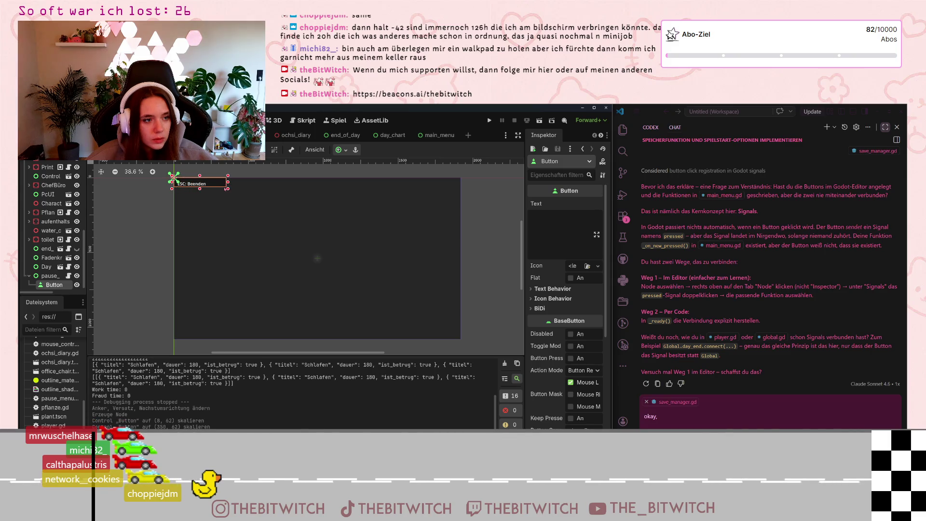
click(341, 151)
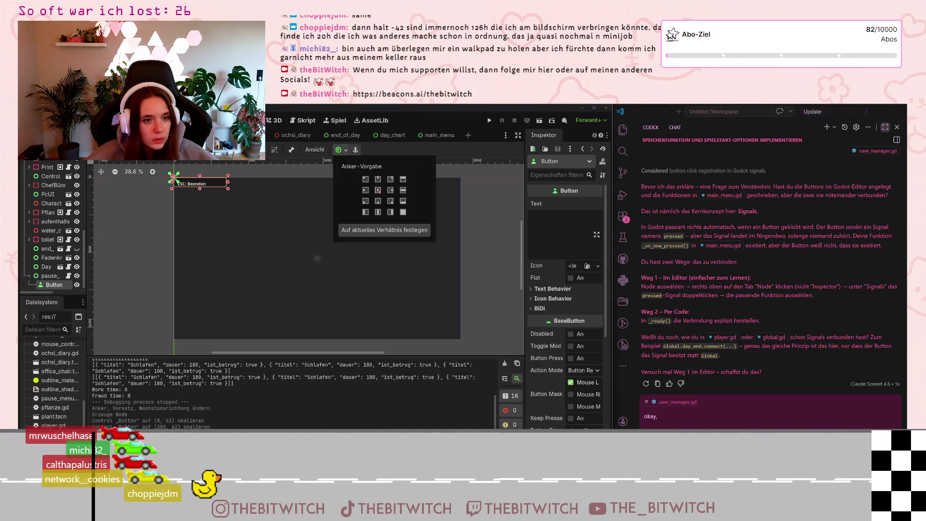
click(378, 190)
click(543, 235)
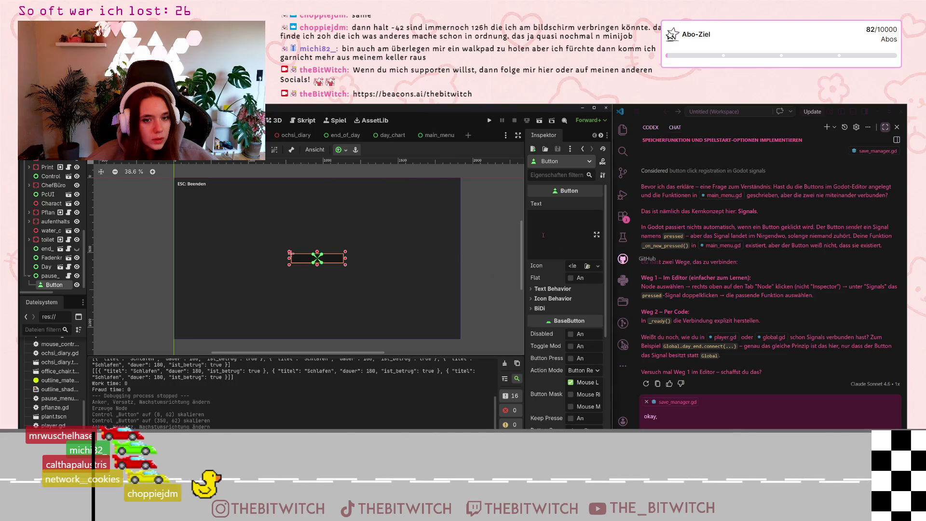
Step: Copy the load and new buttons from main_menu and paste them into the pause menu scene
click(436, 135)
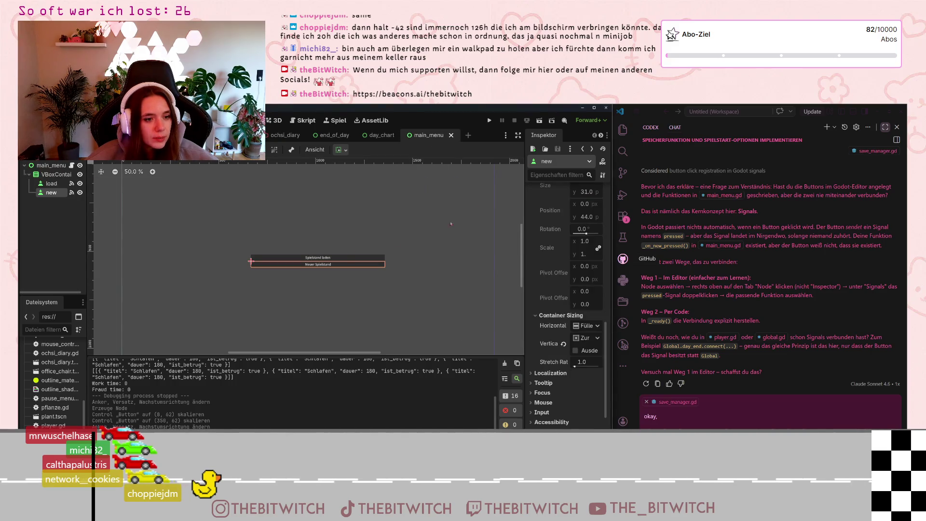
ctrl+click(51, 183)
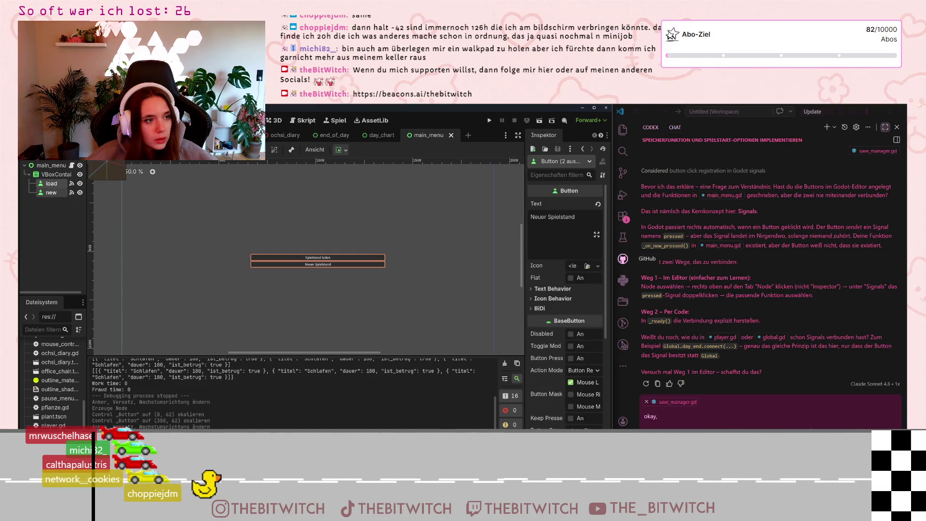
key(ctrl+Tab)
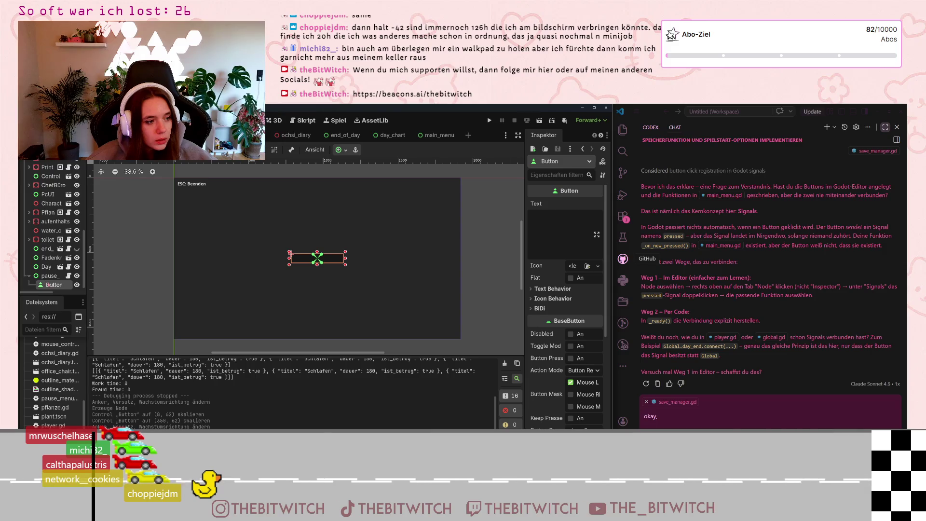
click(48, 276)
click(50, 284)
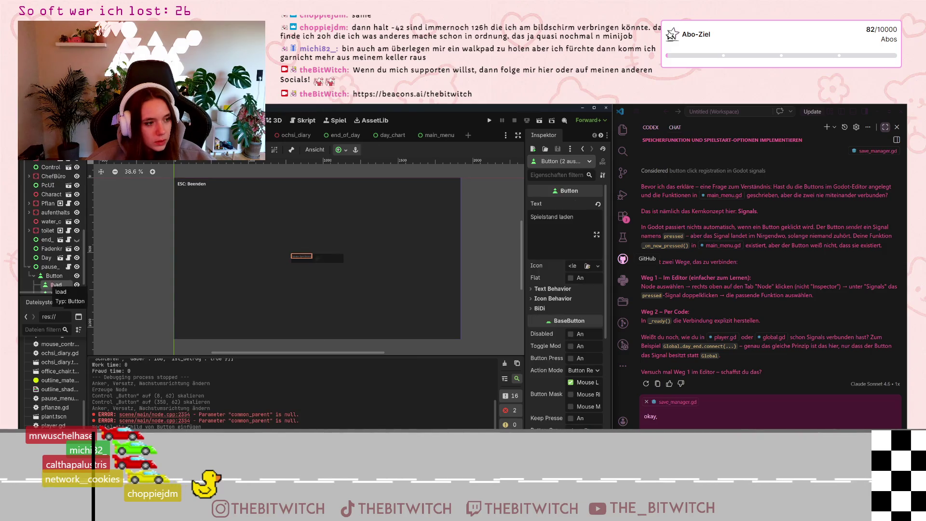
key(ctrl+v)
mouse_move(52, 273)
mouse_down()
mouse_move(52, 264)
mouse_move(52, 272)
mouse_up()
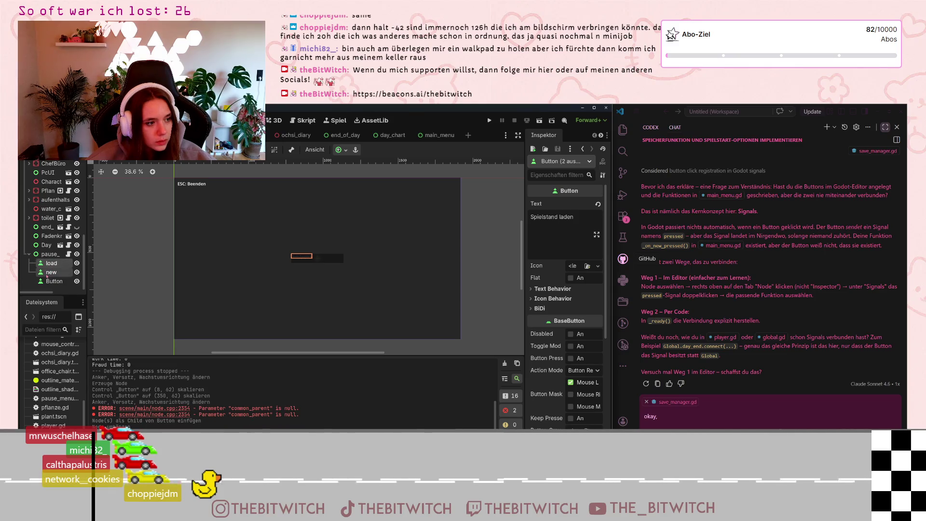
Step: Delete the placeholder Button, then the misplaced load and new copies
click(56, 282)
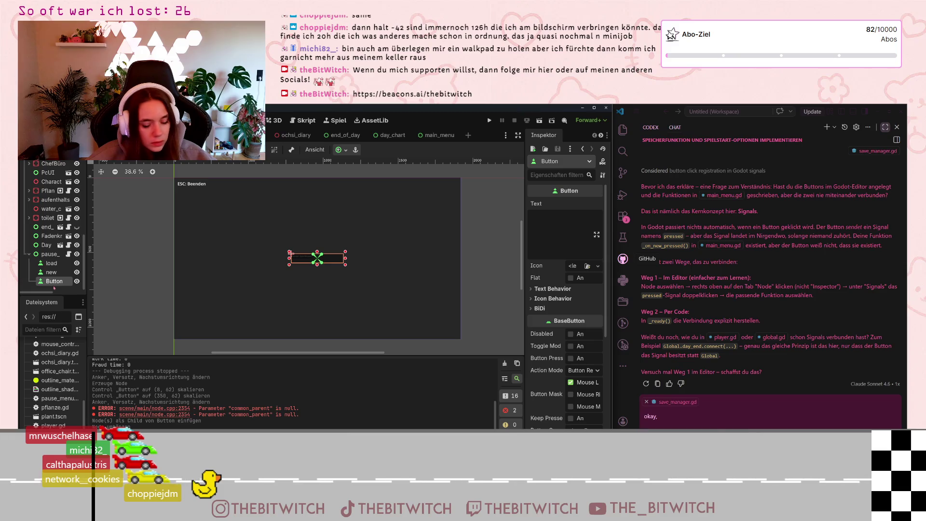
key(Delete)
click(441, 297)
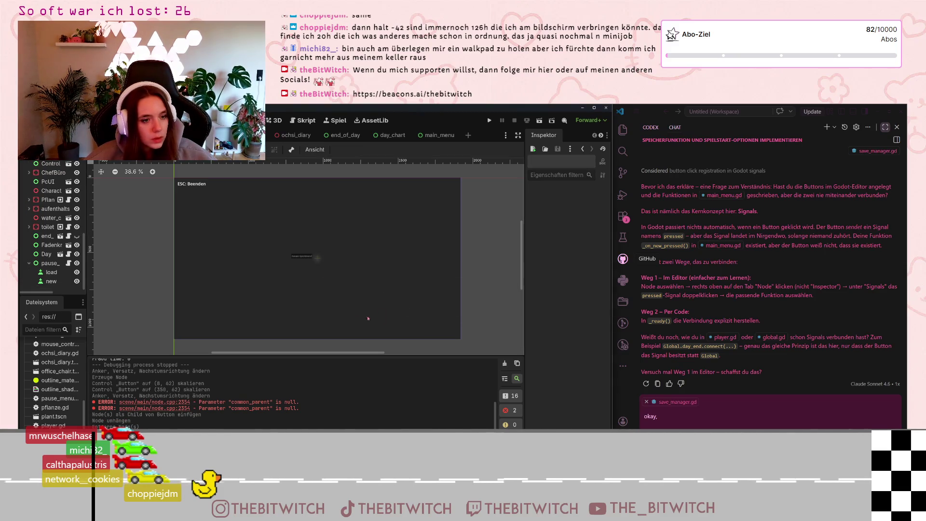
click(51, 271)
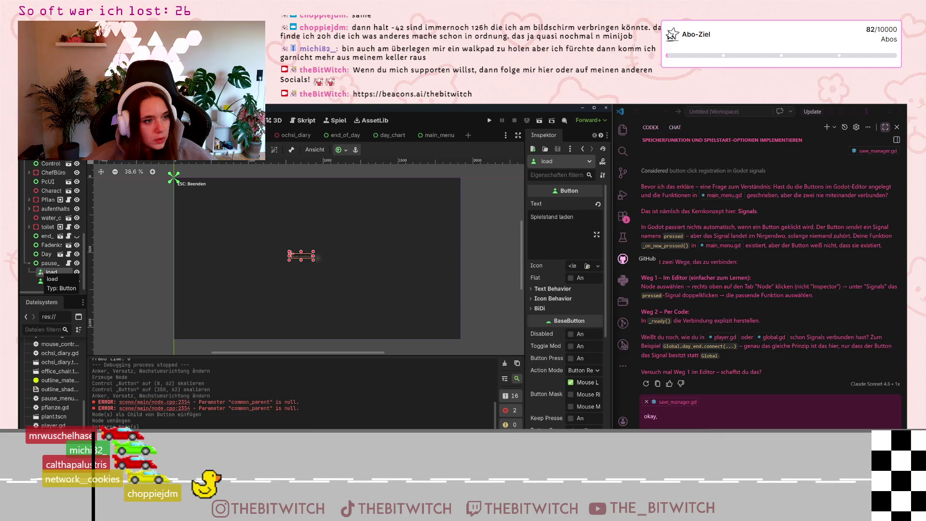
ctrl+click(51, 281)
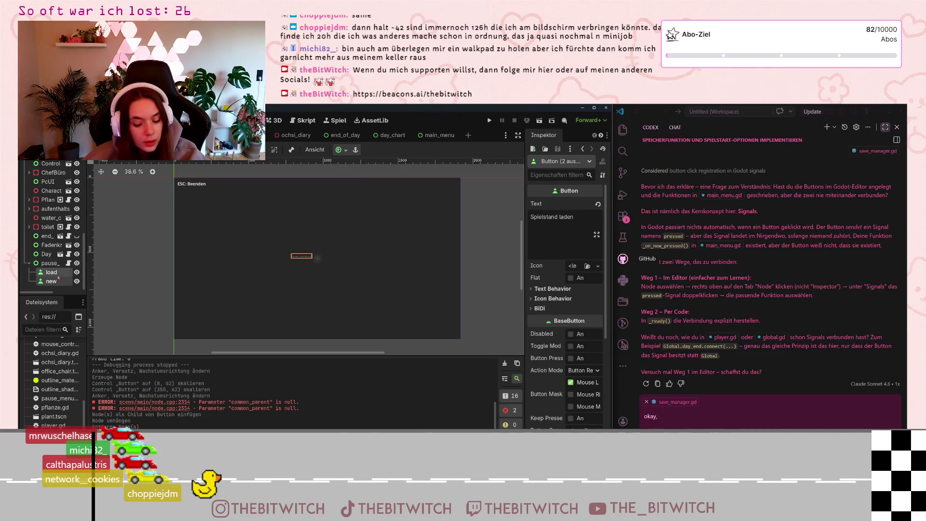
key(Delete)
key(Return)
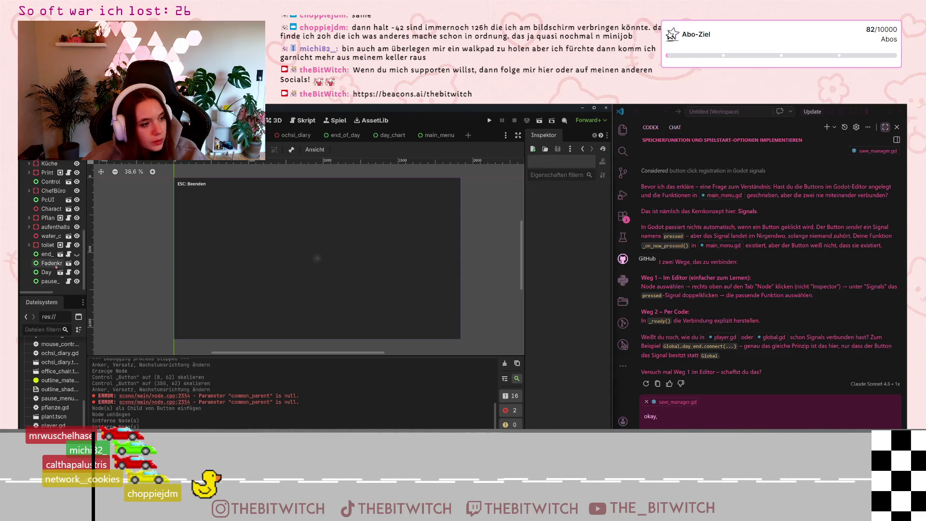
Step: Restore the load and new buttons under pause_menu and select both
click(48, 281)
key(ctrl+z)
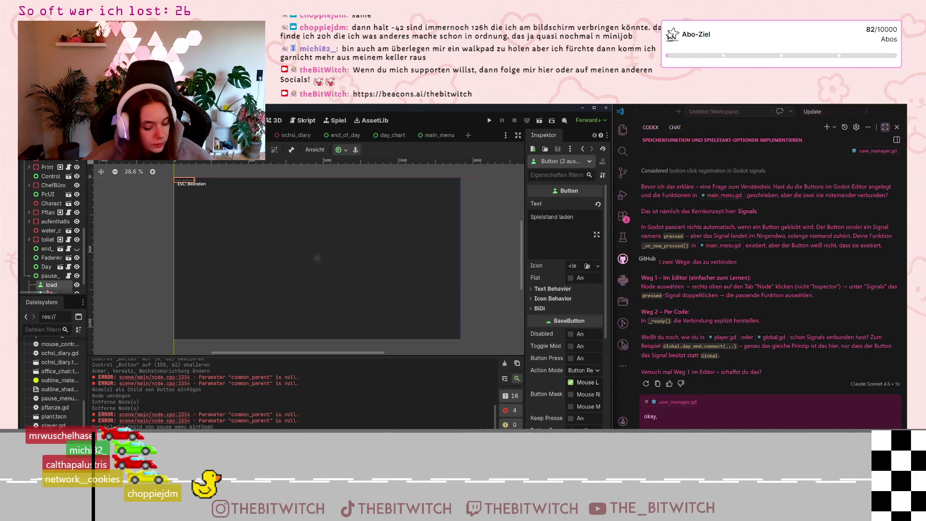
click(48, 274)
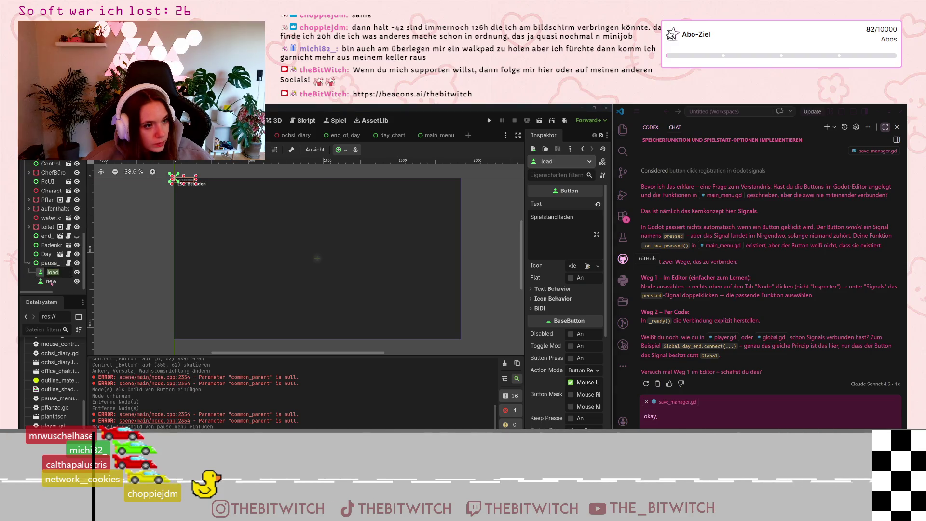
shift+click(52, 281)
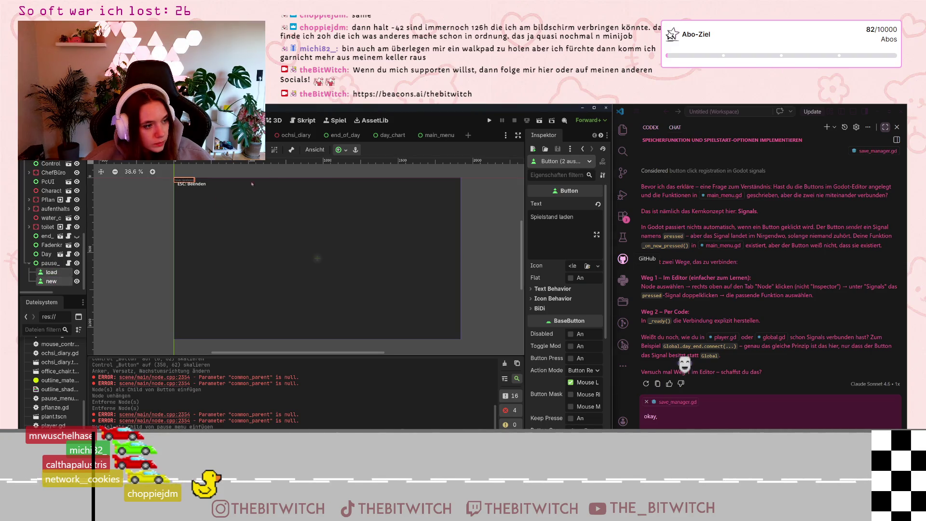
Step: Centre both buttons in the panel and place new just above Spielstand laden
click(340, 150)
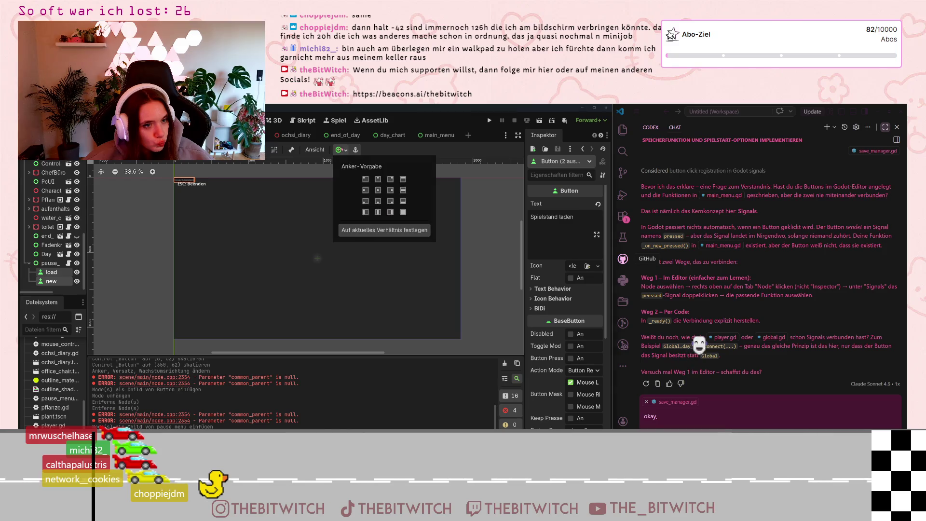
click(377, 201)
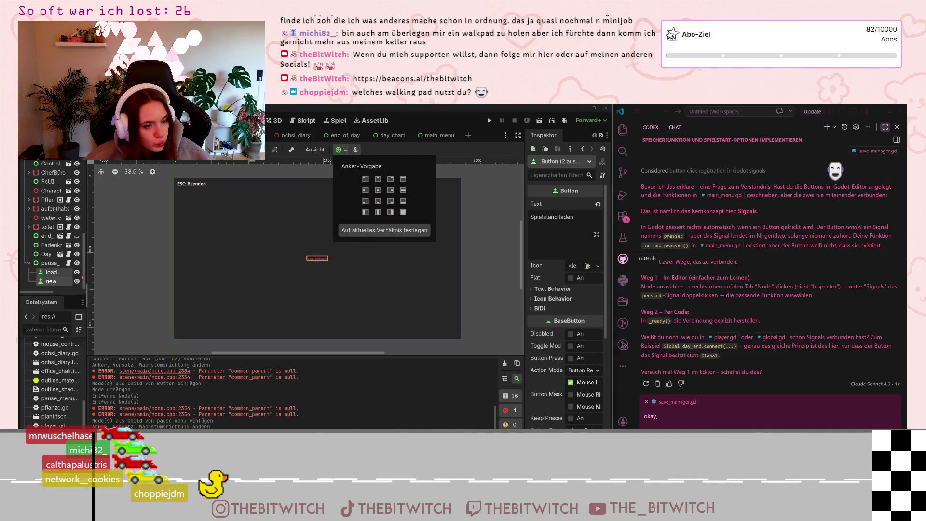
click(52, 265)
click(53, 264)
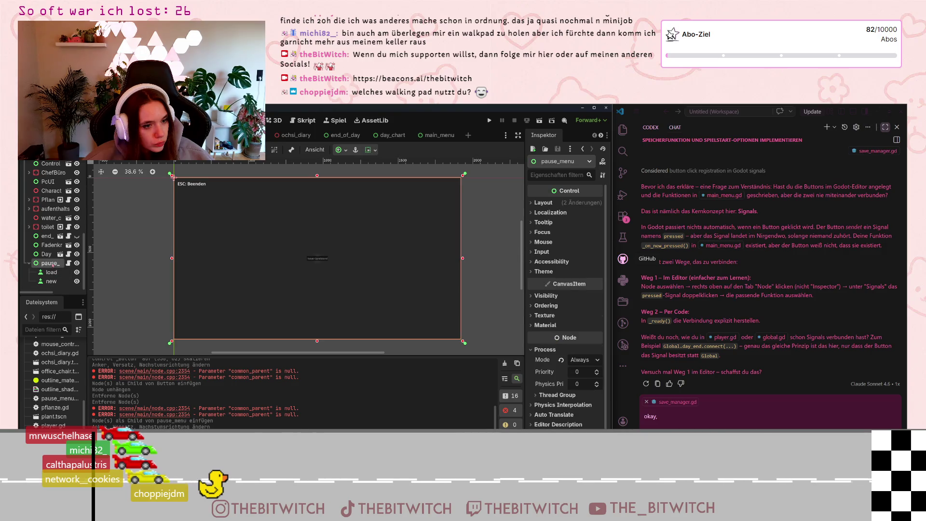
click(51, 272)
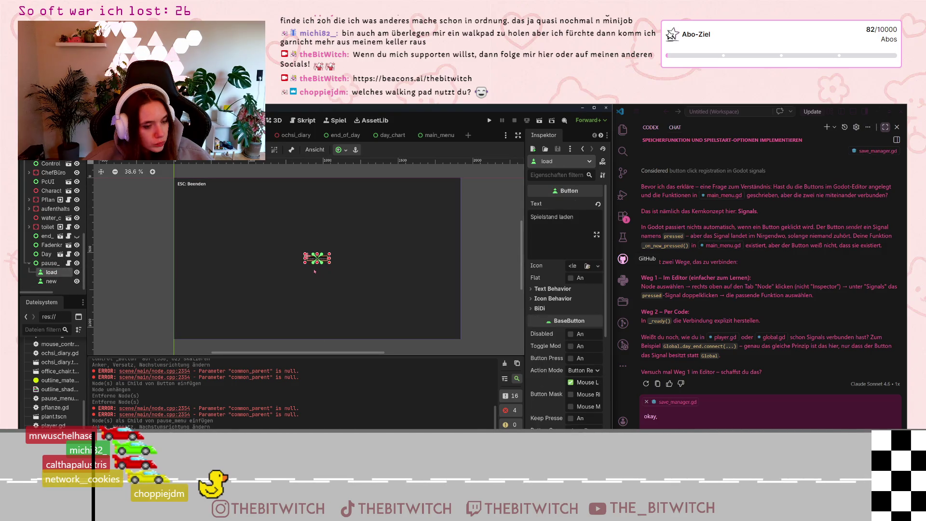
scroll(314, 271, up, 5)
drag(336, 248, 336, 231)
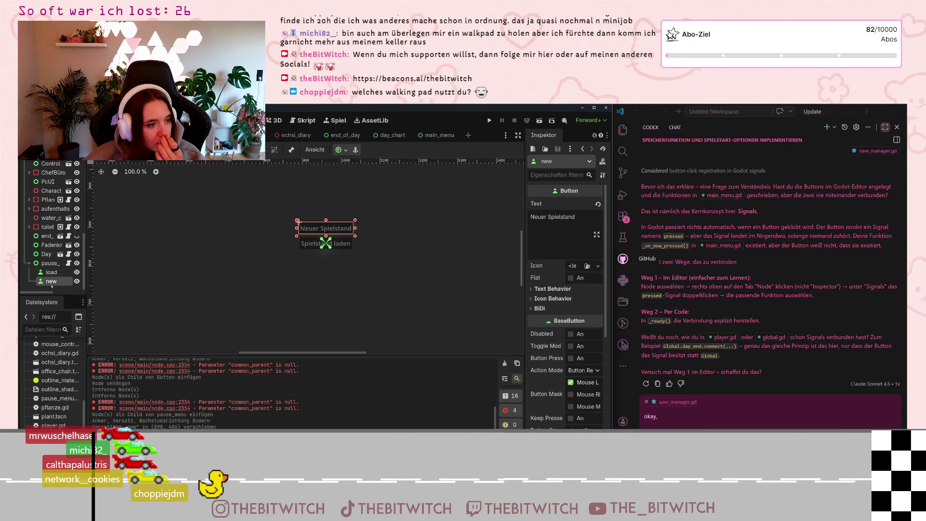
Step: Rename the new button node to mainmenu and set its label text to 'Zum Hauptmenü'
double_click(52, 282)
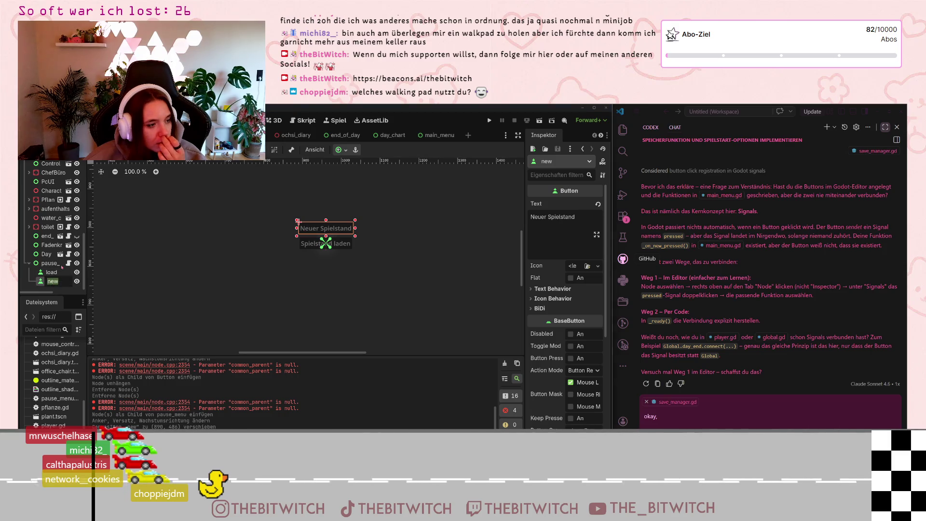
text(mainmenu)
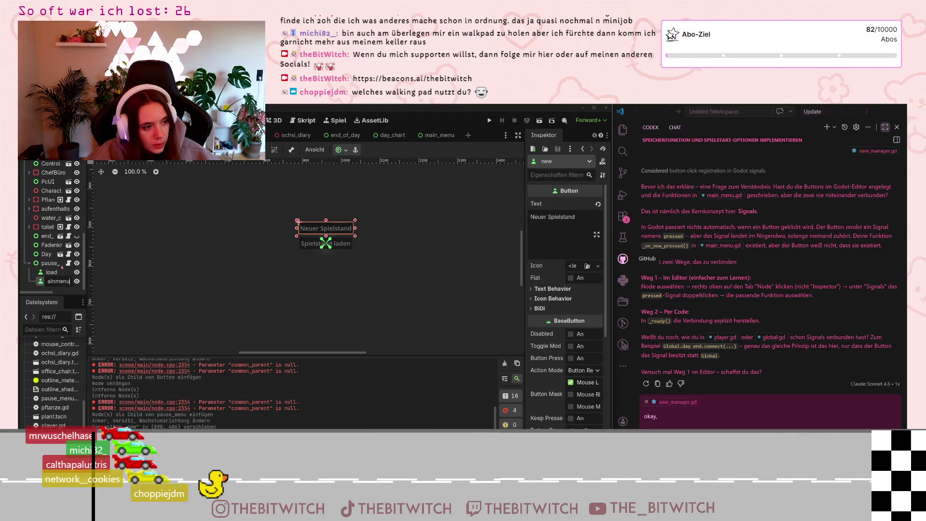
key(Return)
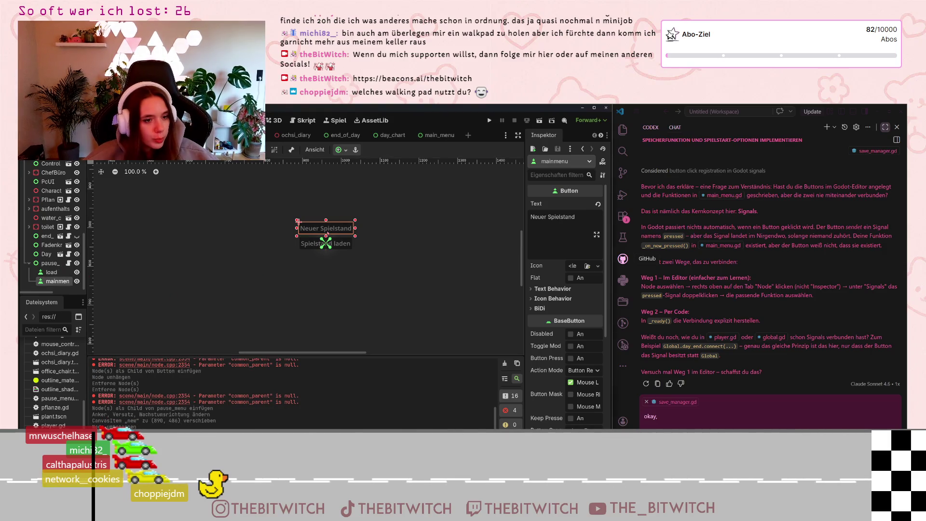
mouse_move(576, 217)
mouse_down()
mouse_move(547, 217)
mouse_move(532, 204)
mouse_up()
text(main me)
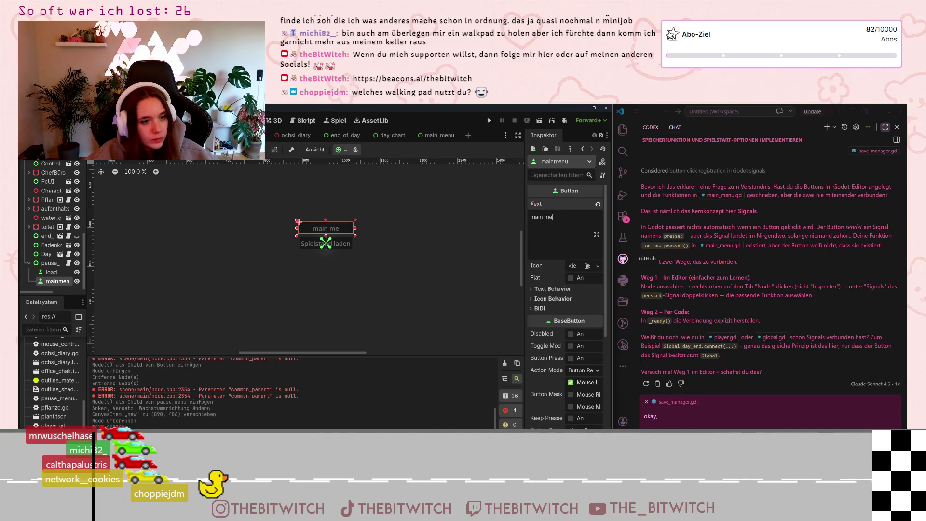
text(nu)
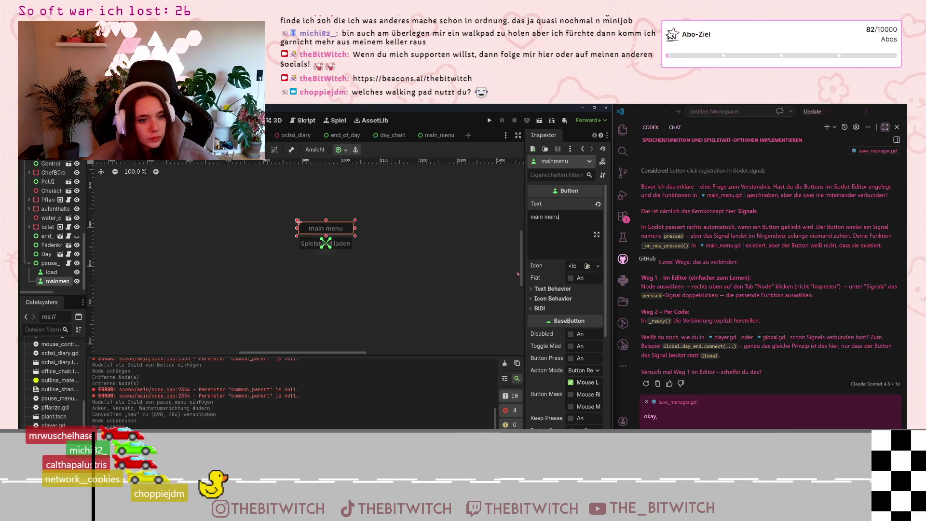
key(ctrl+a)
text(Z)
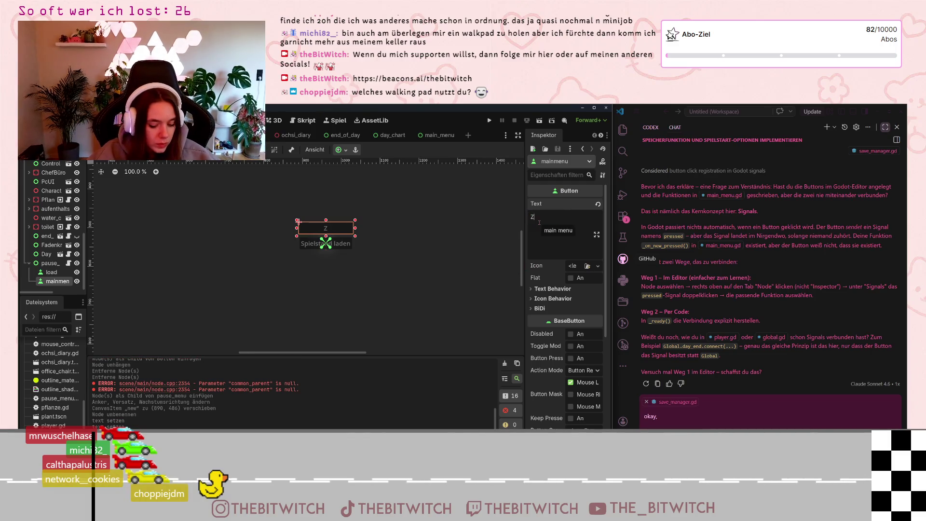
text(um Hauptmen)
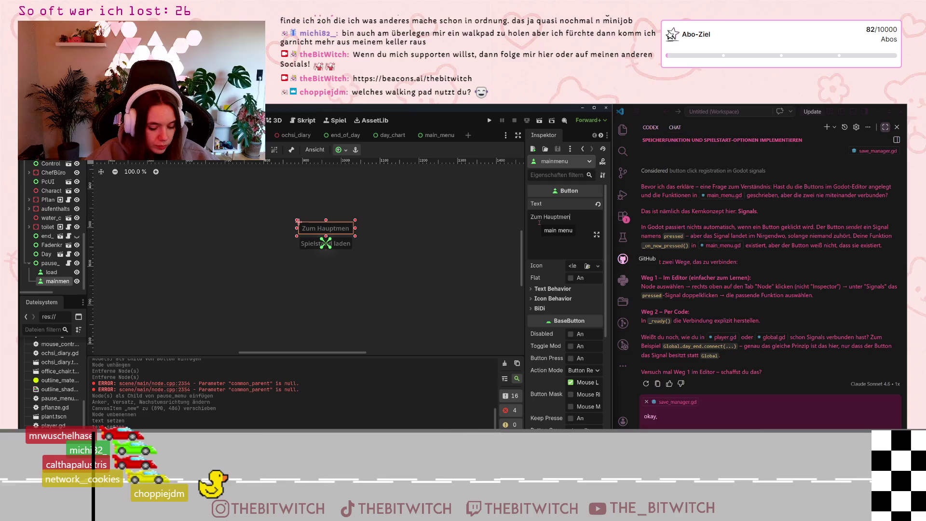
text(ü)
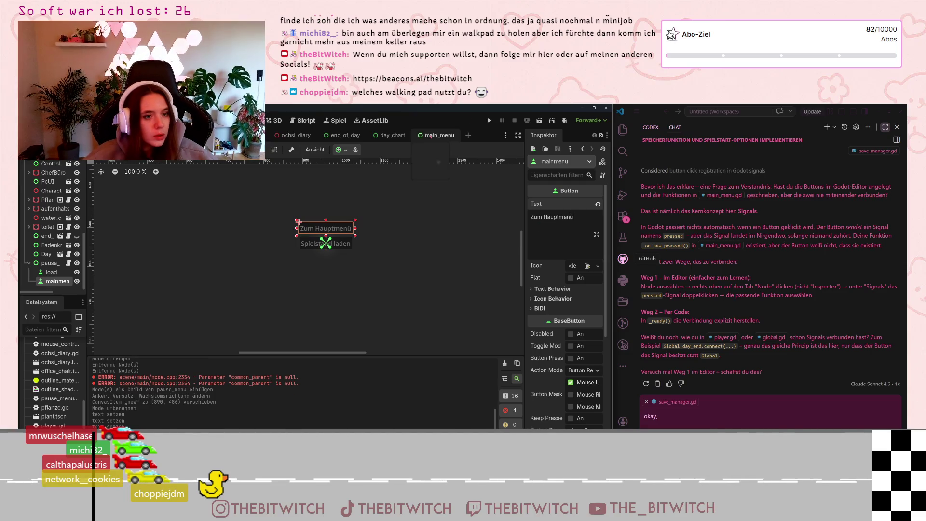
click(434, 135)
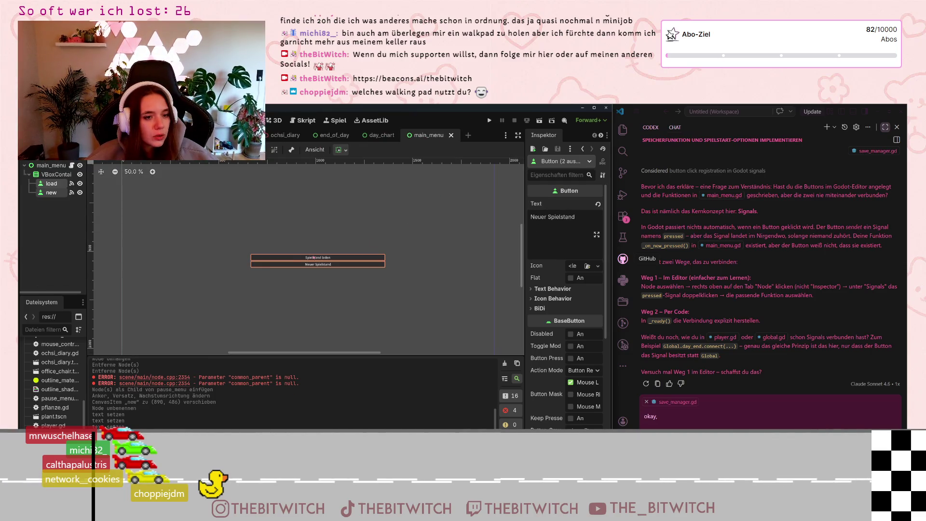
Step: Select VBoxContainer in main_menu, then delete the load and mainmen buttons from the pause menu
click(313, 258)
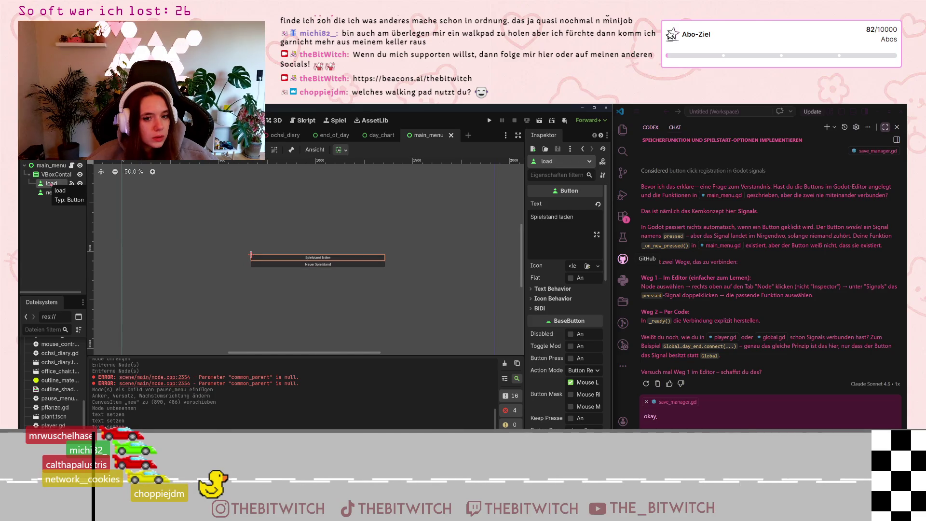
scroll(565, 276, down, 8)
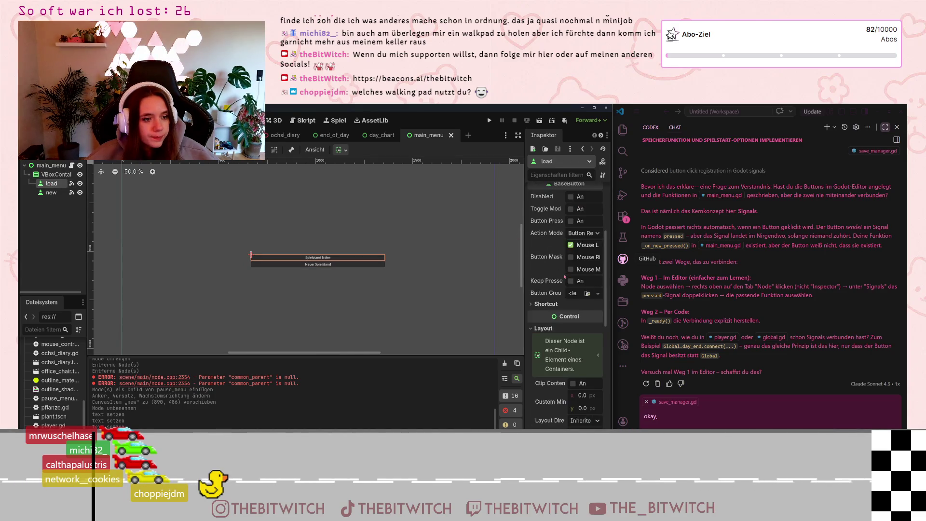
scroll(564, 277, down, 3)
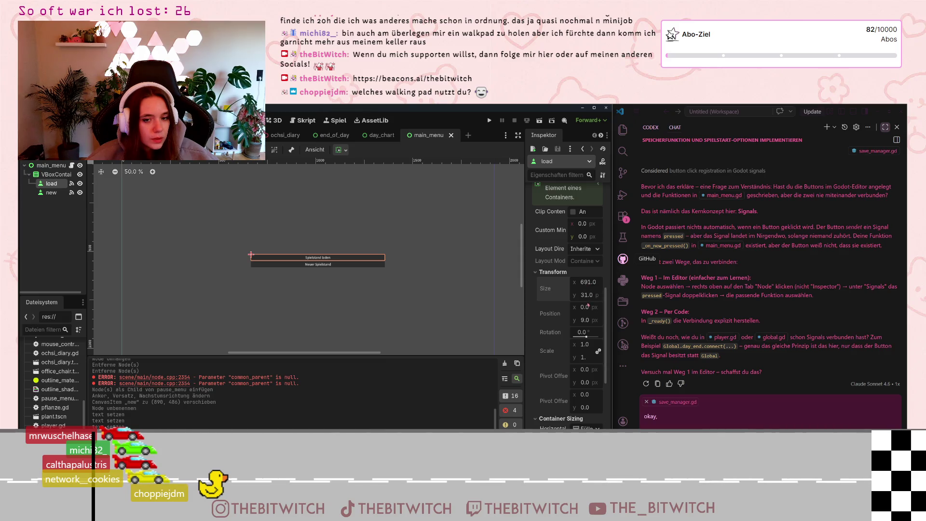
click(46, 175)
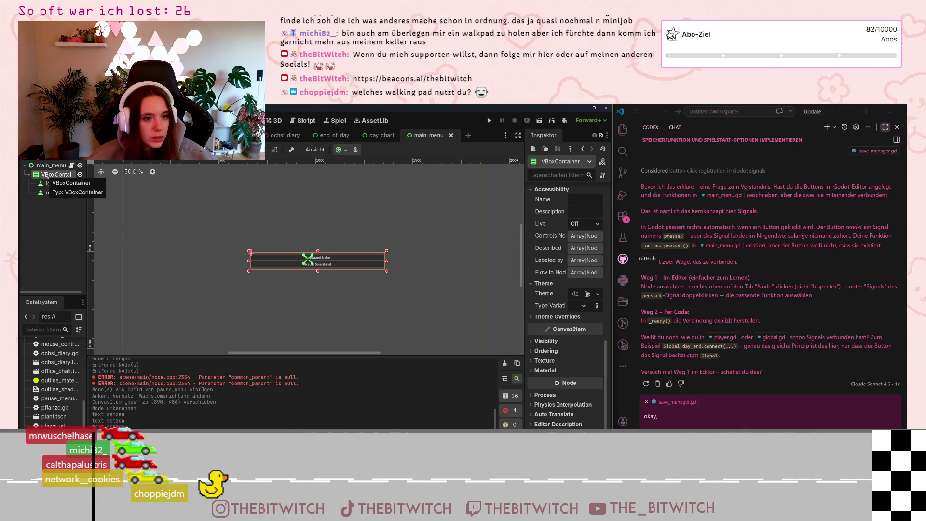
key(ctrl+Tab)
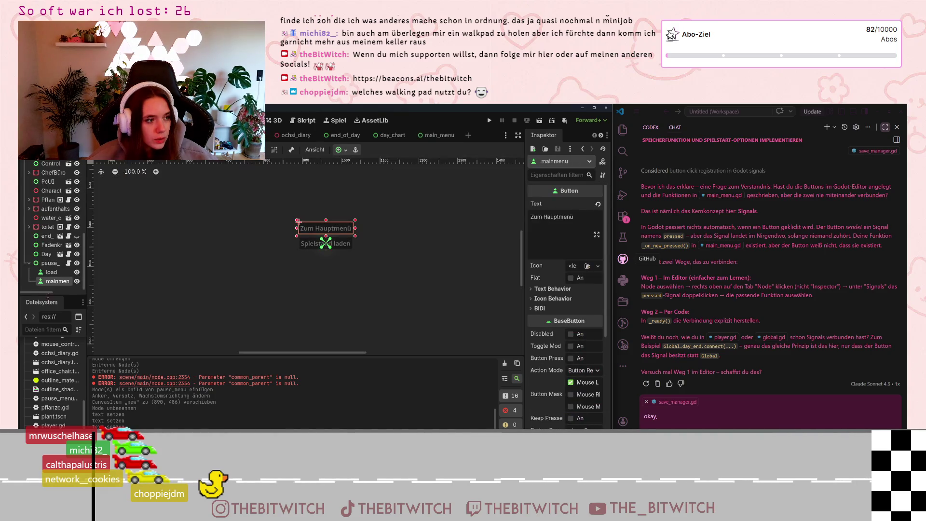
shift+click(52, 275)
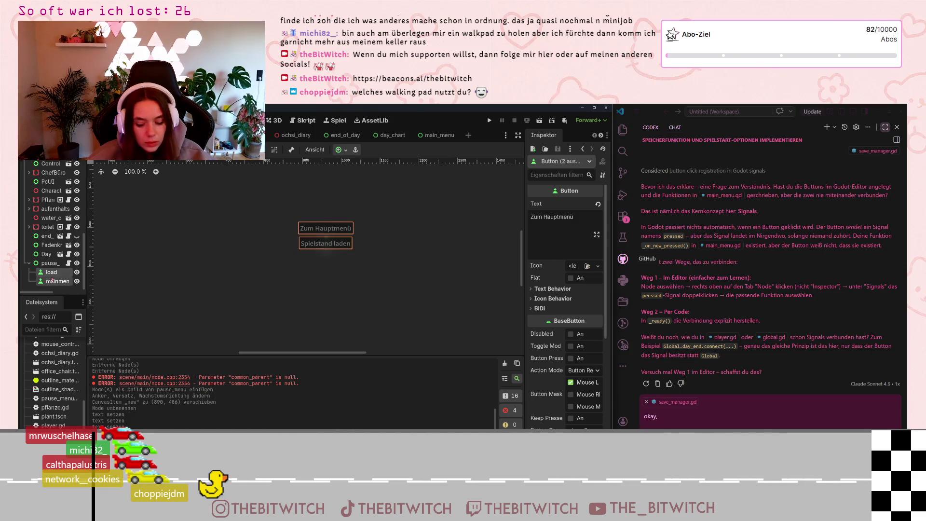
key(Delete)
key(Return)
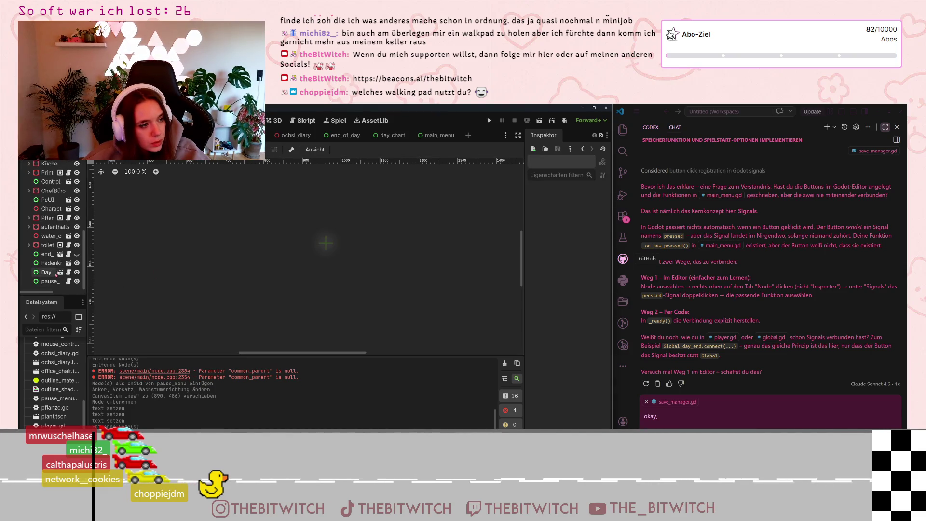
Step: Paste the copied VBoxContainer with the Spielstand laden and Neuer Spielstand buttons under pause_menu
click(49, 281)
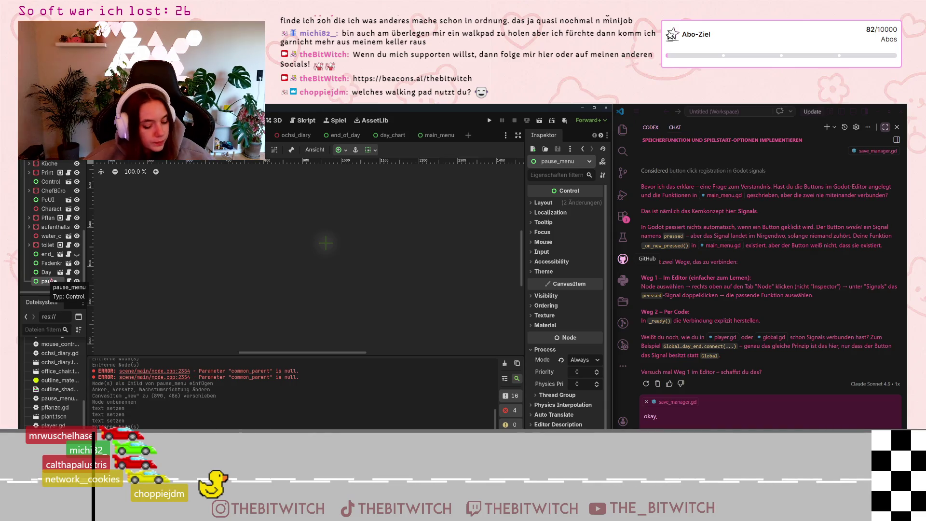
key(ctrl+v)
scroll(51, 280, down, 1)
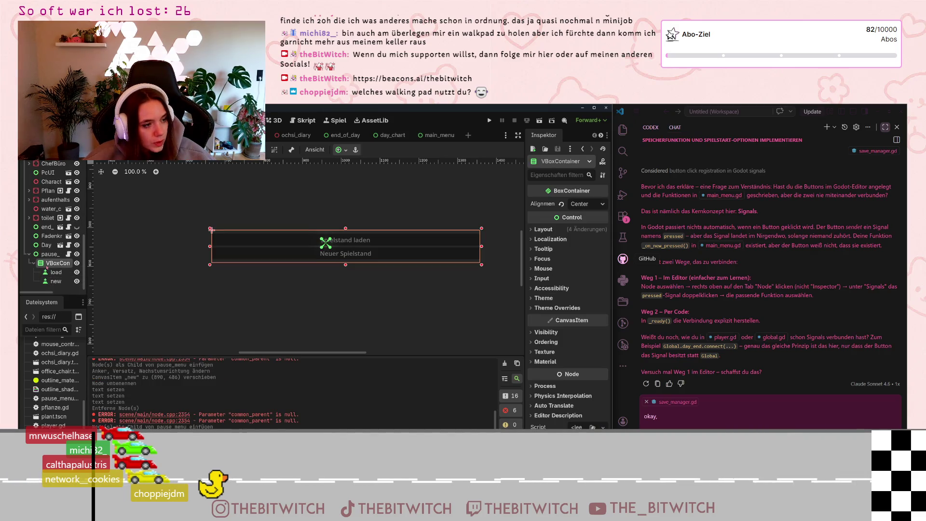
right_click(47, 265)
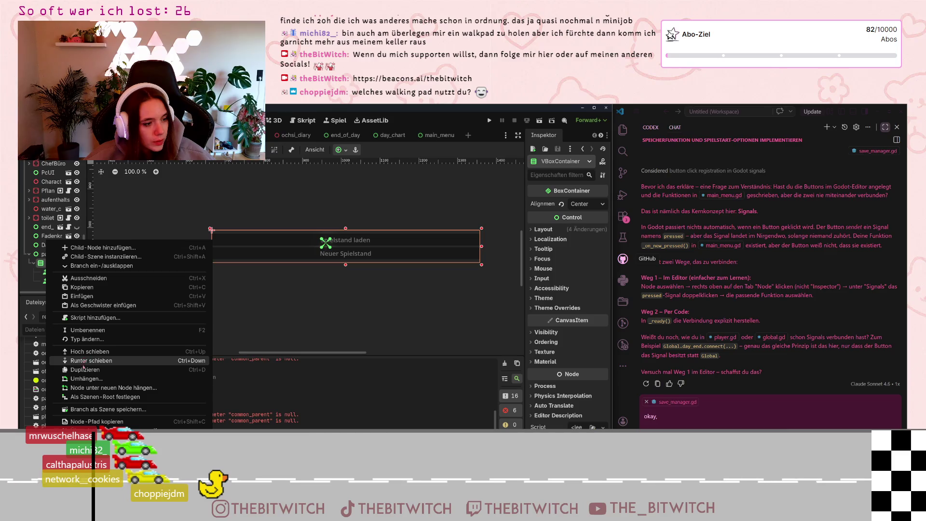
click(26, 275)
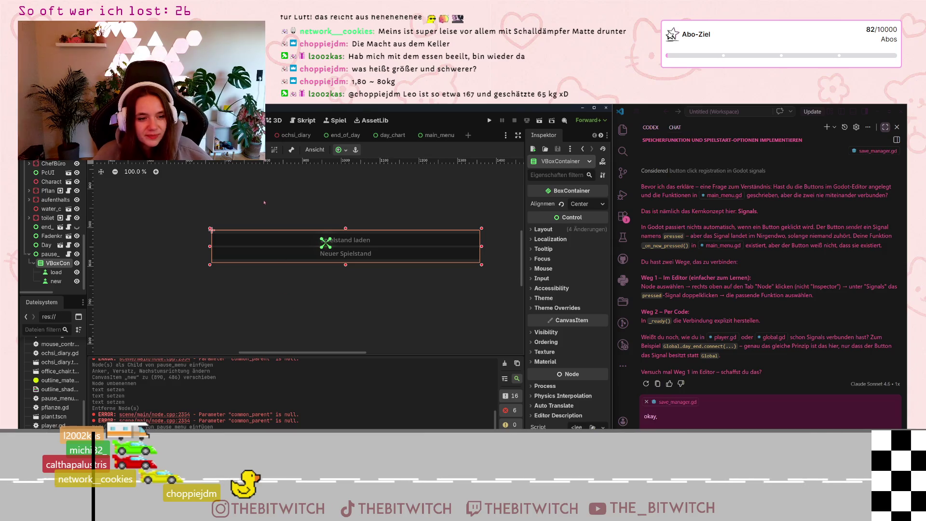
scroll(268, 196, down, 6)
drag(269, 195, 297, 263)
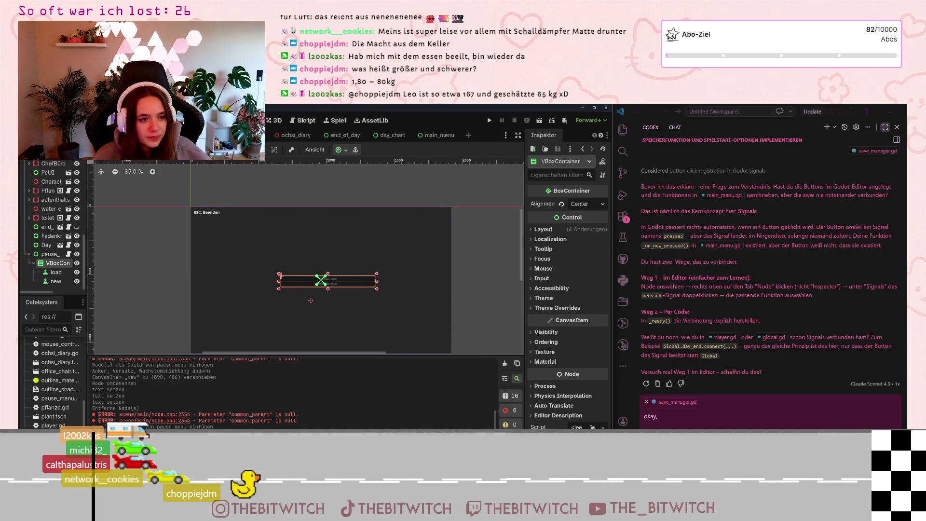
Step: Apply an anchor preset to the pause menu's button VBoxContainer
drag(398, 259, 389, 233)
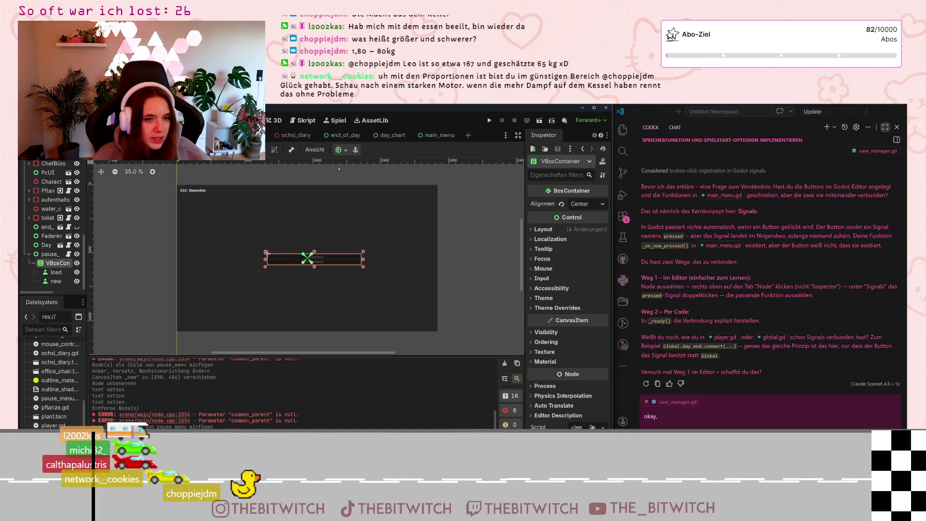
click(343, 151)
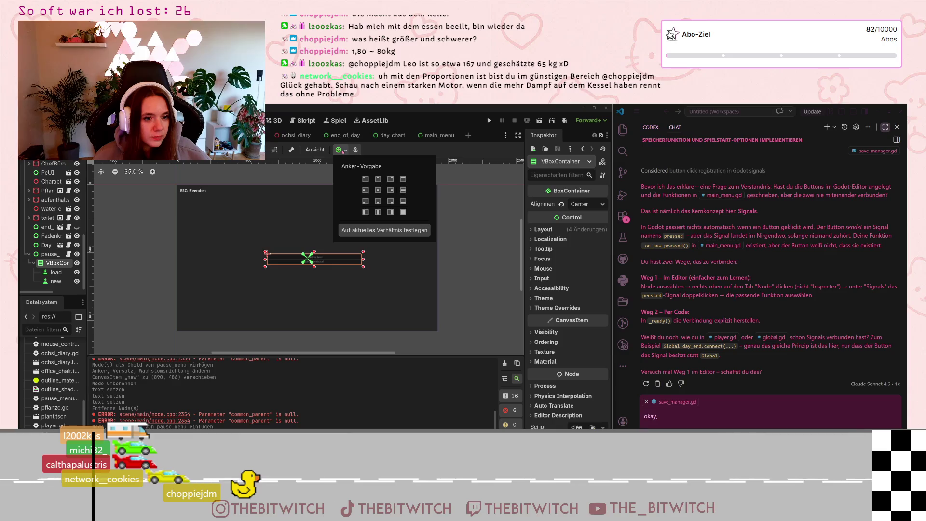
click(378, 190)
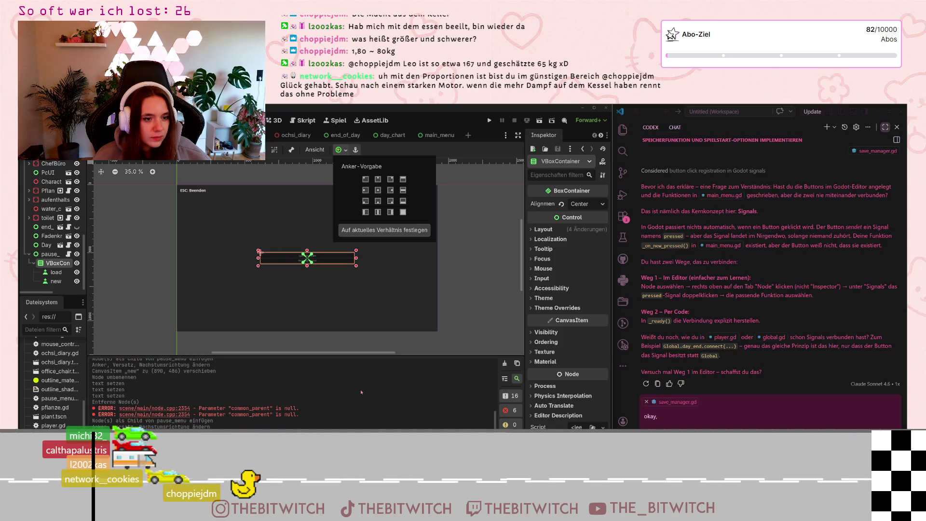
click(443, 303)
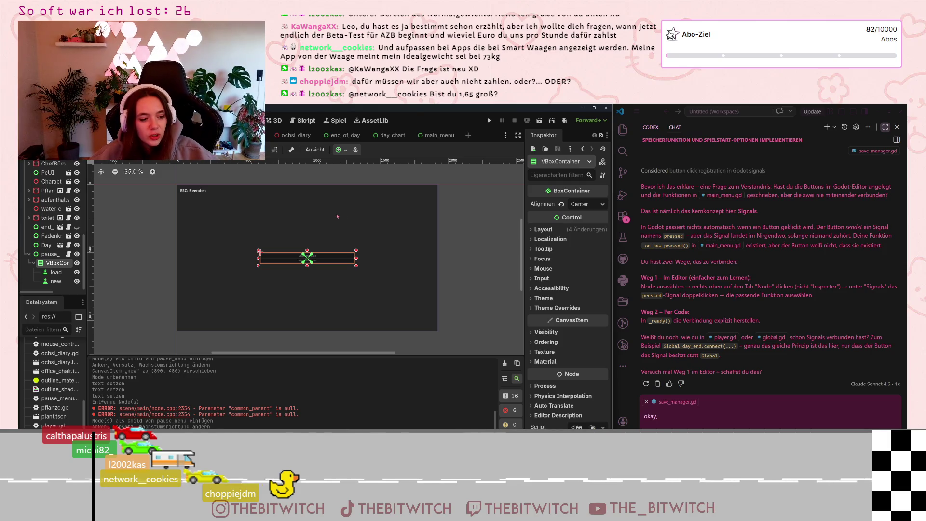
Step: Change the load button's text from 'Spielstand laden' to 'Hauptmenü'
click(270, 255)
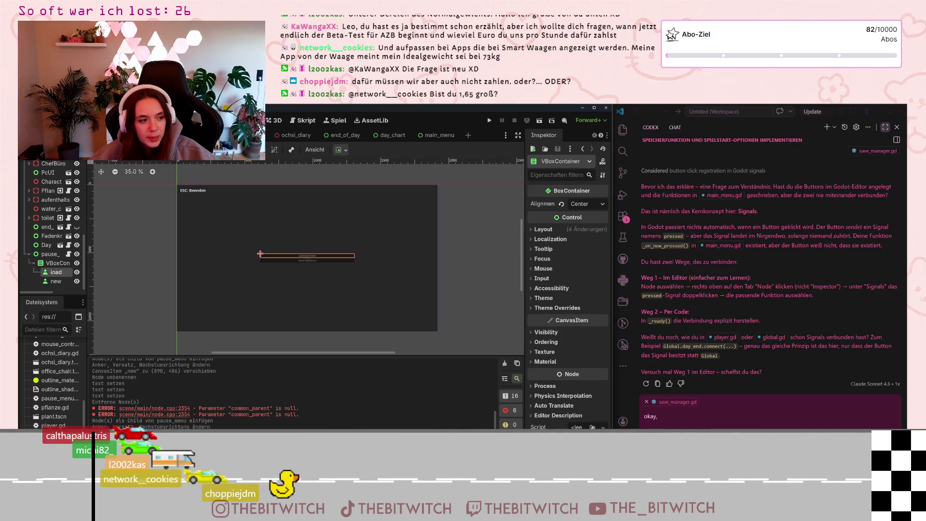
click(581, 217)
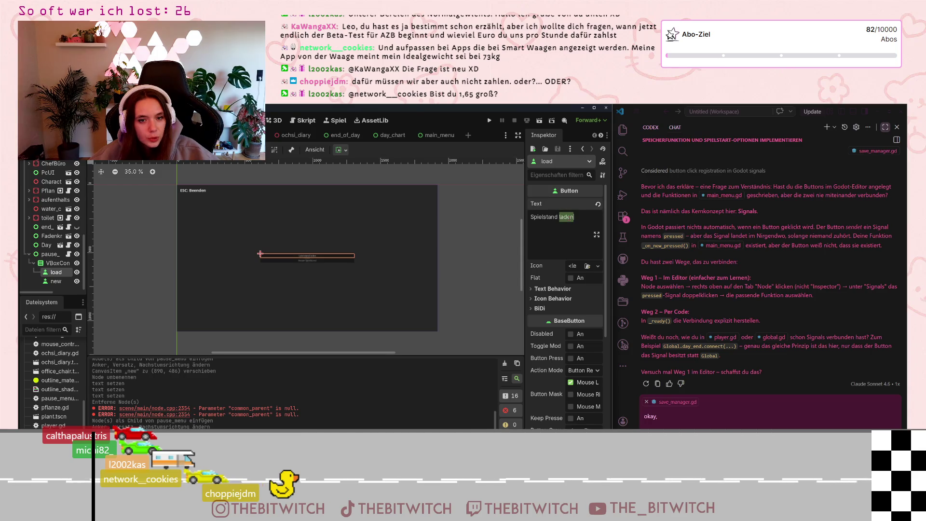
drag(582, 217, 533, 221)
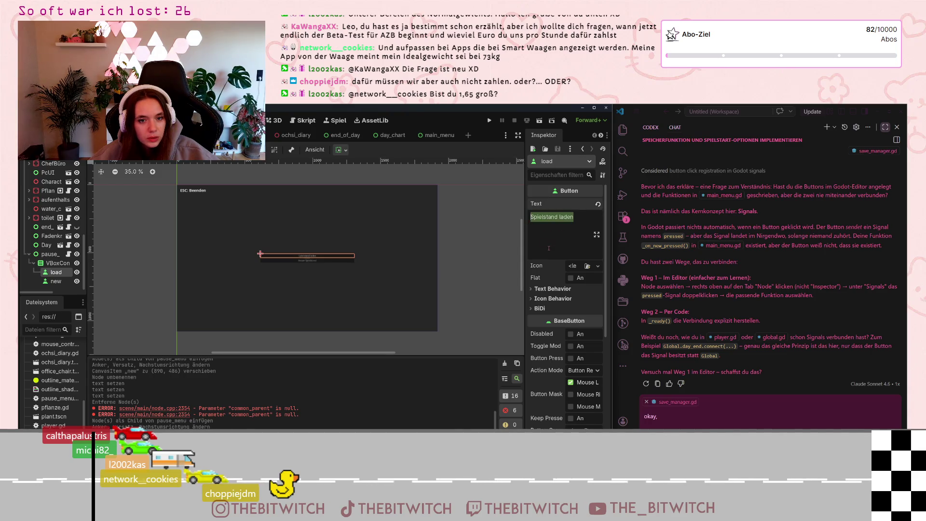
text(Haup)
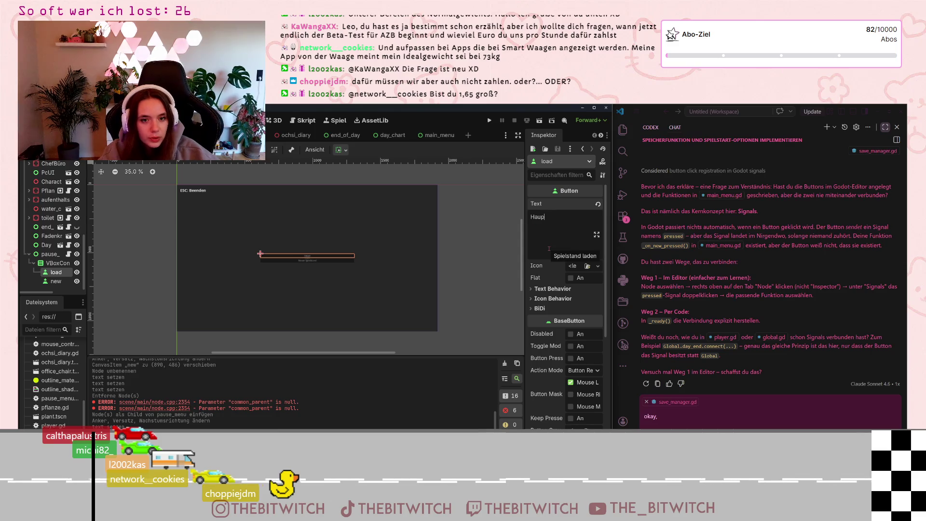
text(ottmenu)
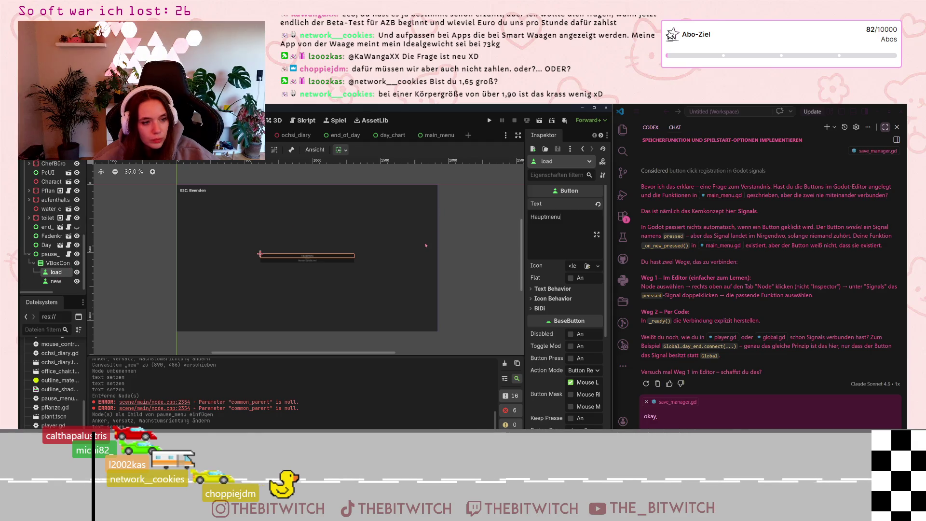
key(BackSpace)
text(ü)
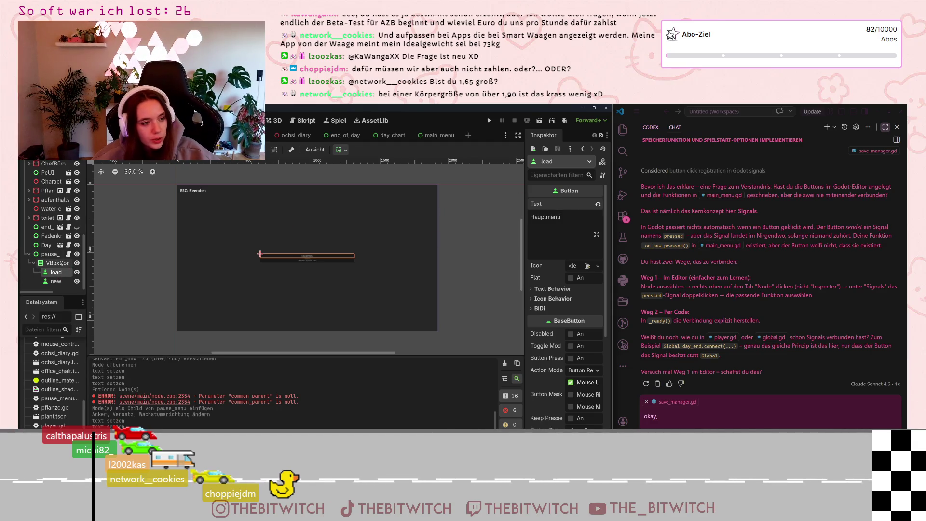
Step: Rename the load button node to mainmenu
double_click(56, 272)
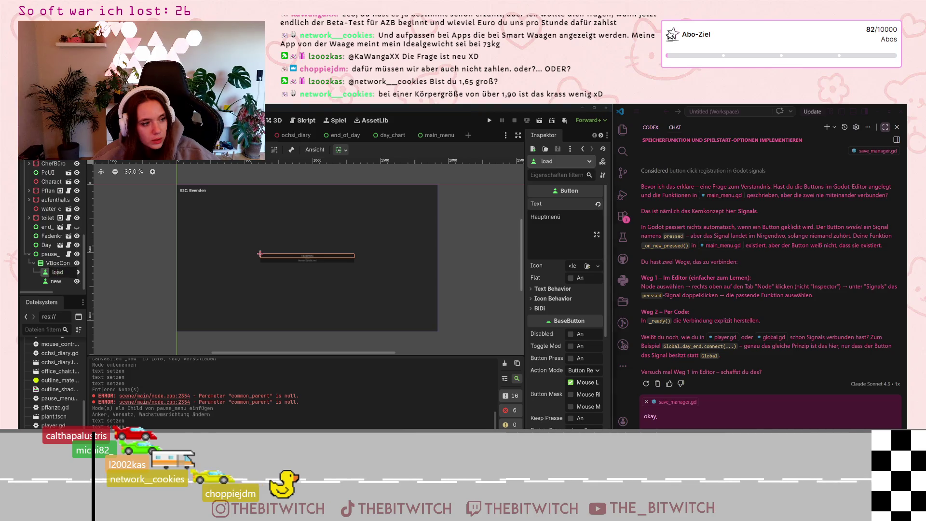
text(mainmen)
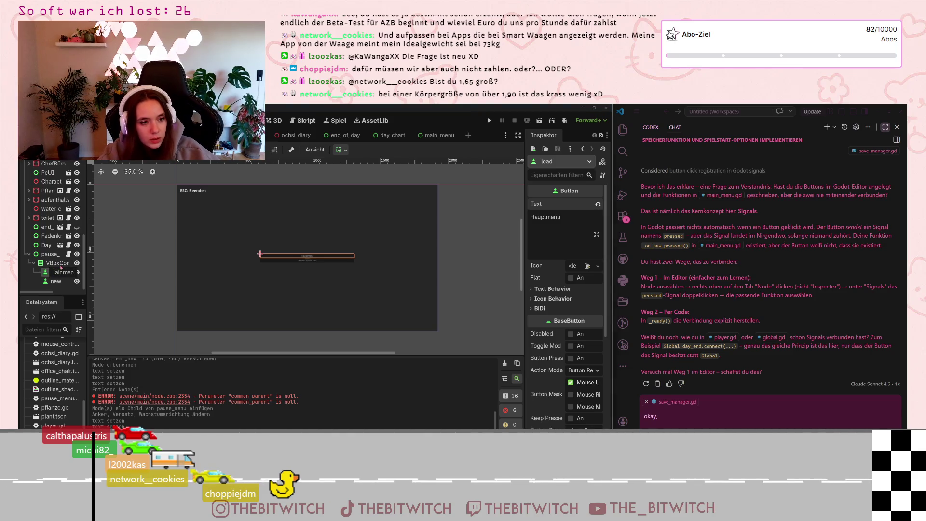
key(Return)
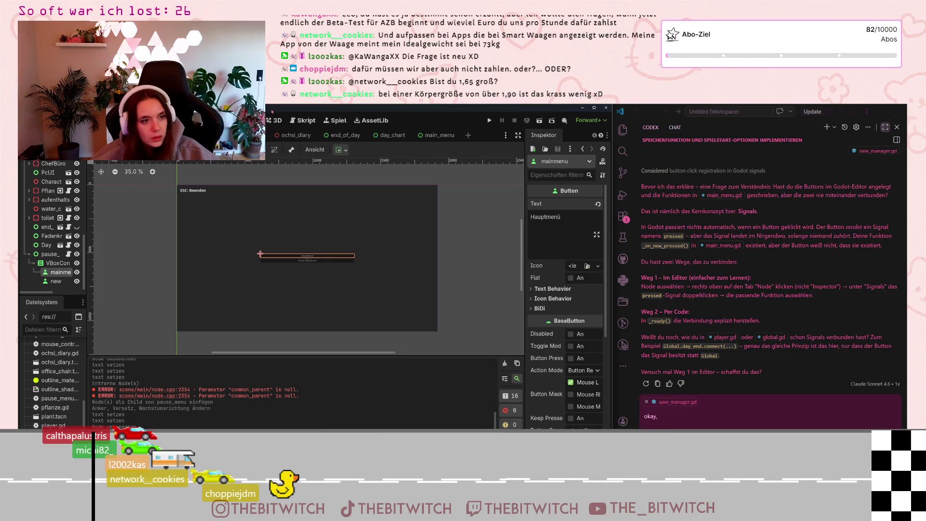
click(68, 254)
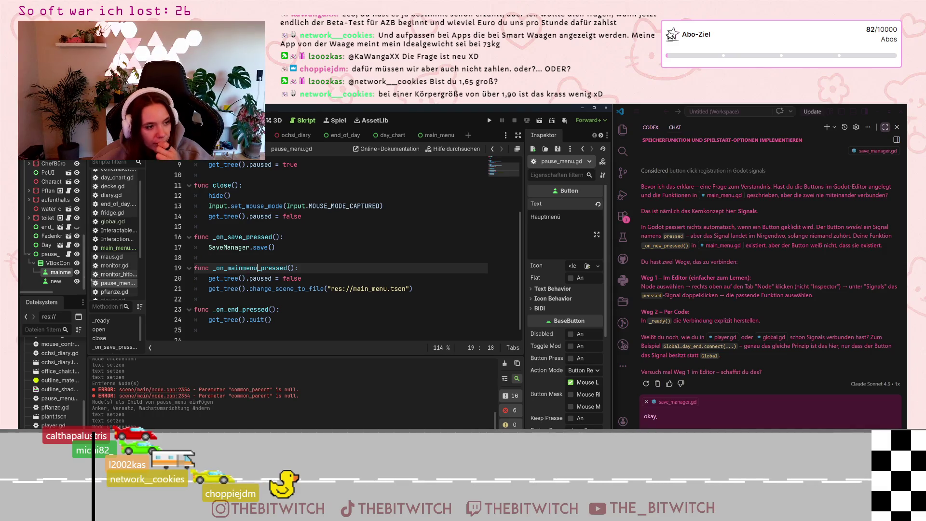
Step: Relabel the Neuer Spielstand button 'Speichern' and rename its node to save
click(55, 281)
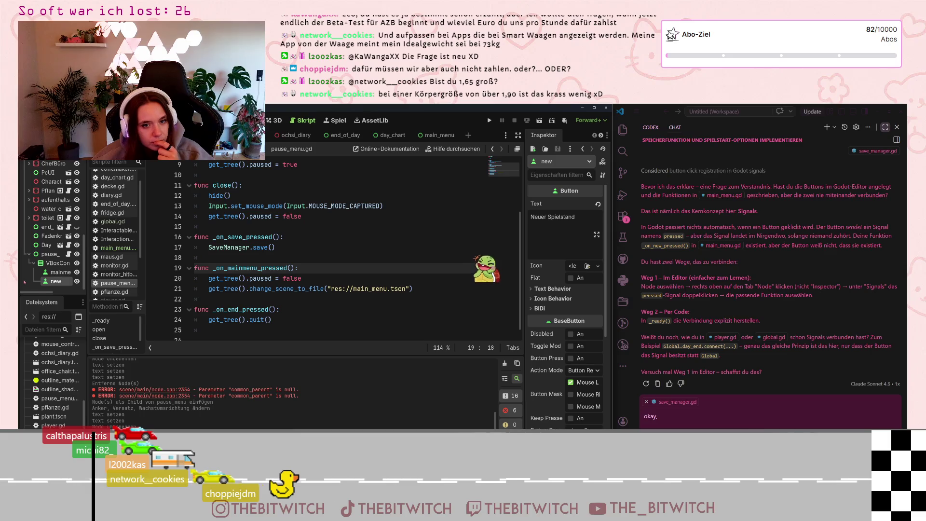
triple_click(543, 216)
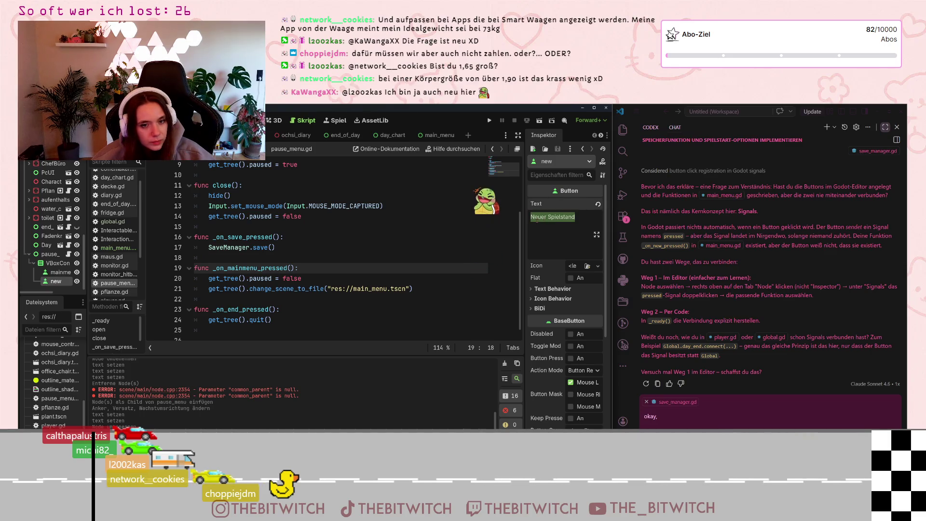
text(Speichern)
double_click(57, 280)
text(save)
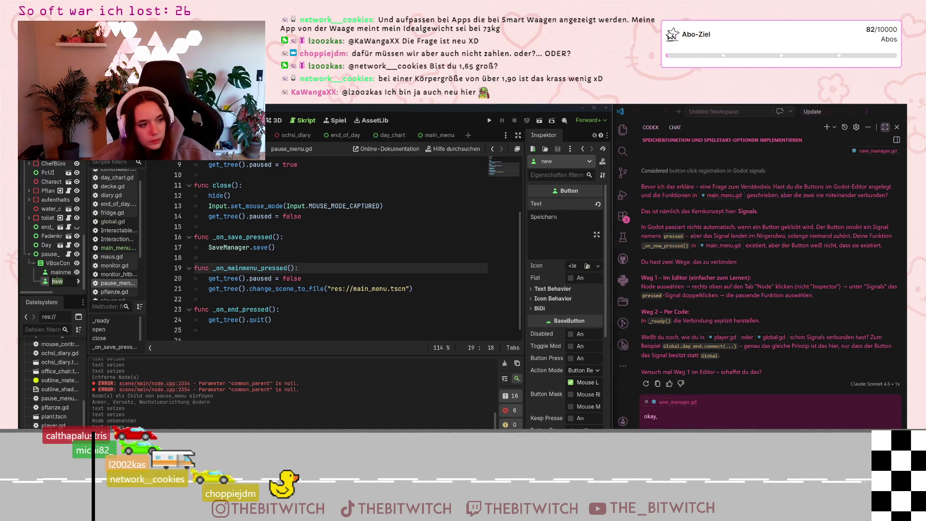
key(Return)
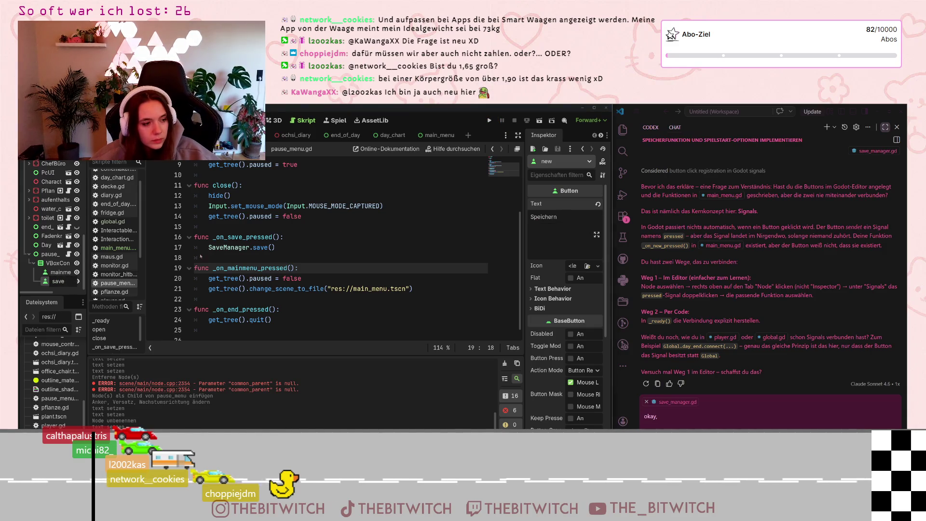
Step: Save the pause menu scene and return to its 2D view
key(ctrl+s)
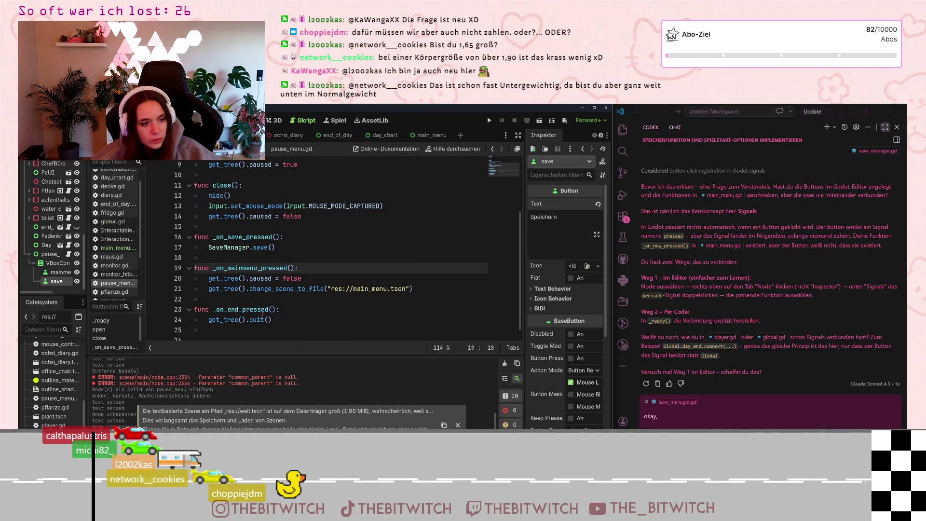
scroll(262, 314, down, 1)
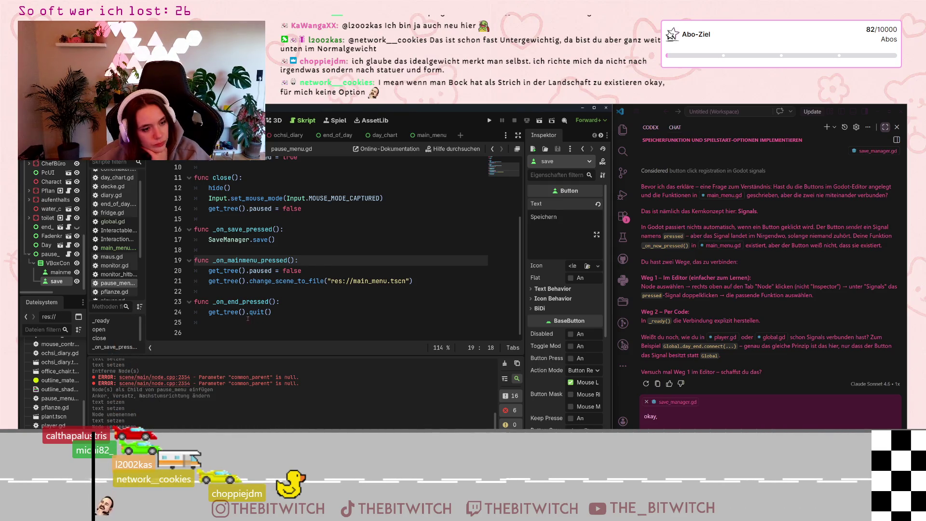
click(248, 315)
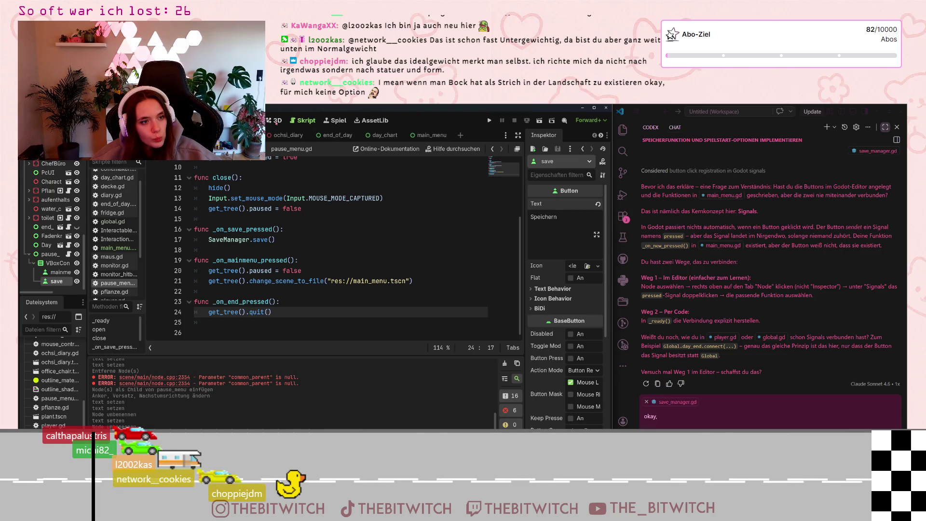
click(256, 120)
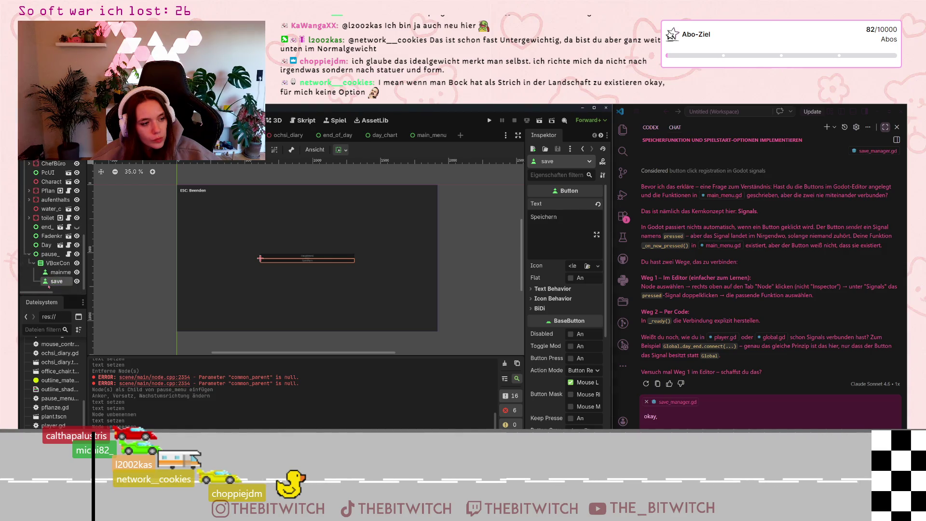
click(49, 286)
Step: Move the save button above mainmenu so it comes first
key(Return)
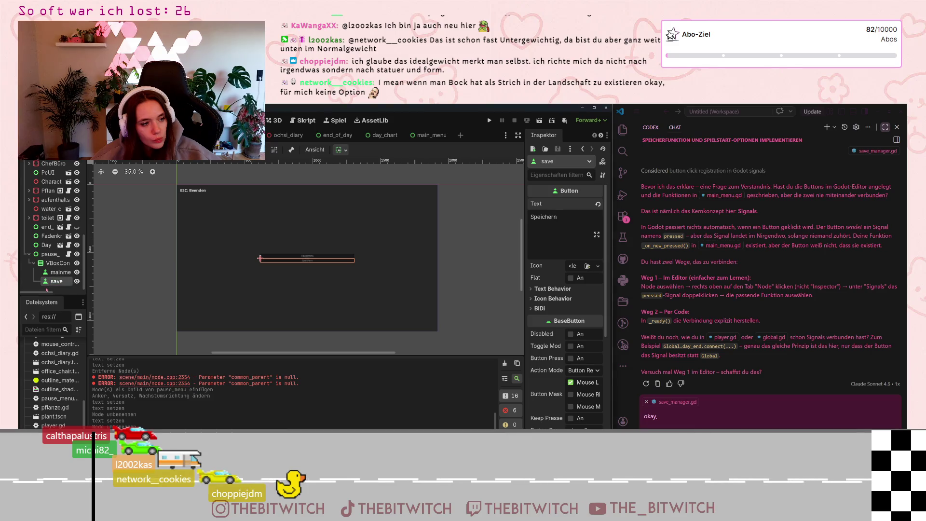
drag(55, 283, 58, 274)
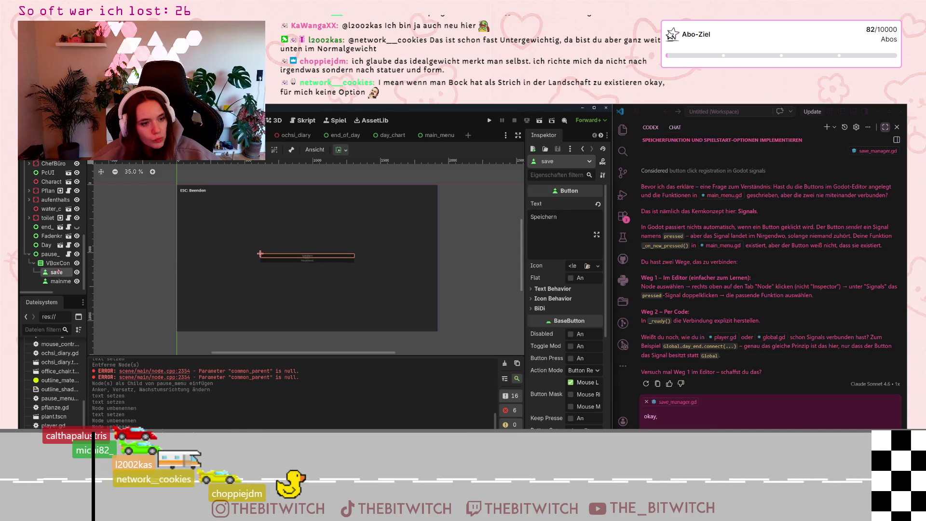
click(58, 283)
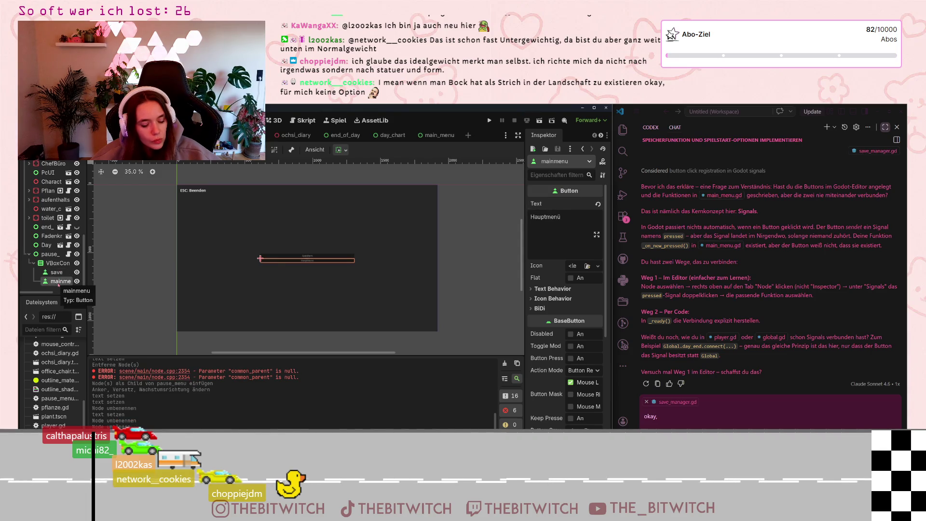
Step: Duplicate mainmenu as a last button labelled 'Spiel beenden' and named end
key(ctrl+v)
drag(52, 283, 55, 288)
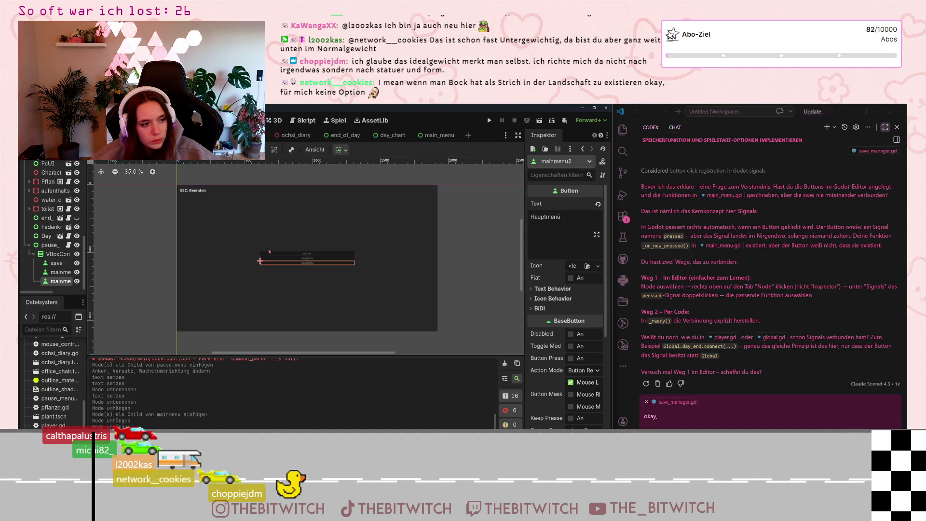
double_click(544, 217)
text(Spiel)
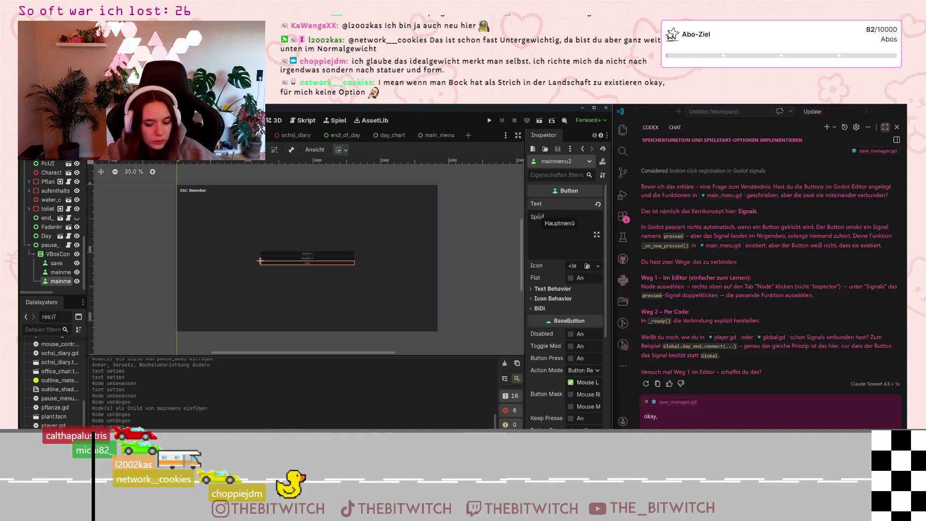
text( beenden)
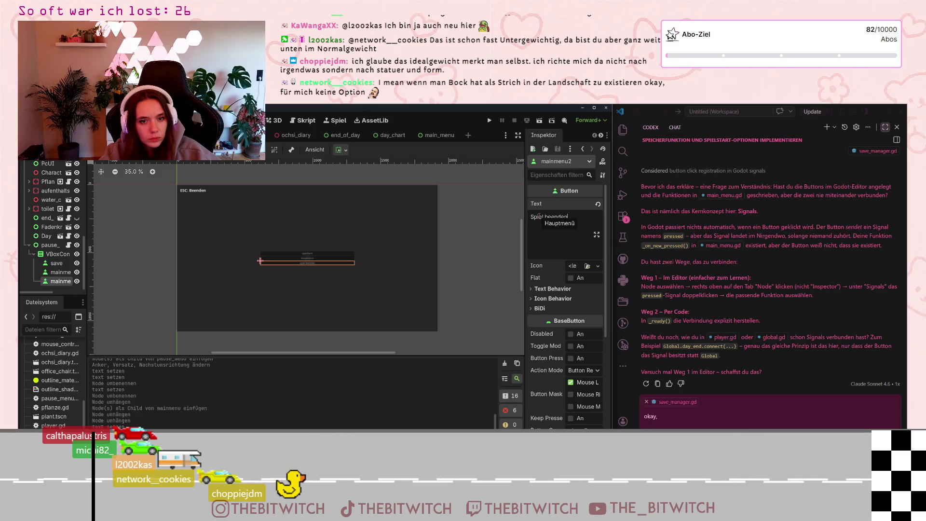
key(F2)
text(end)
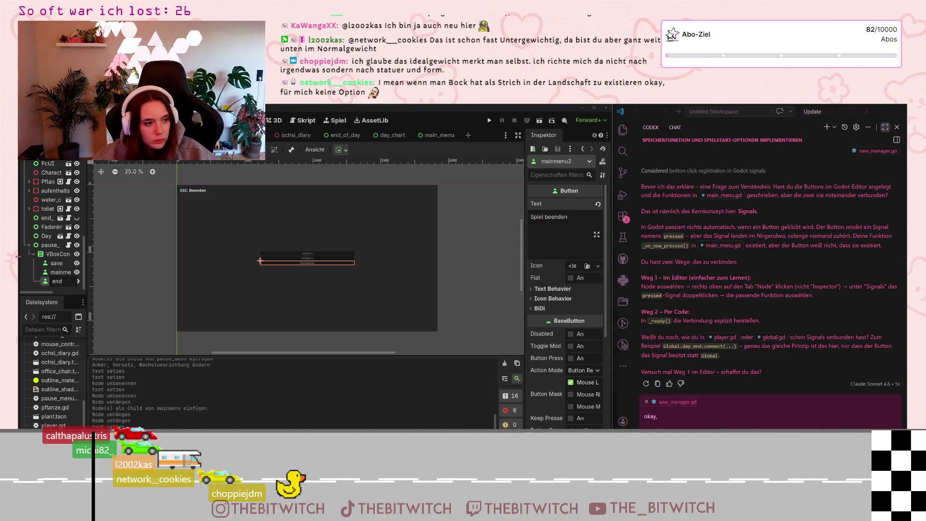
key(Return)
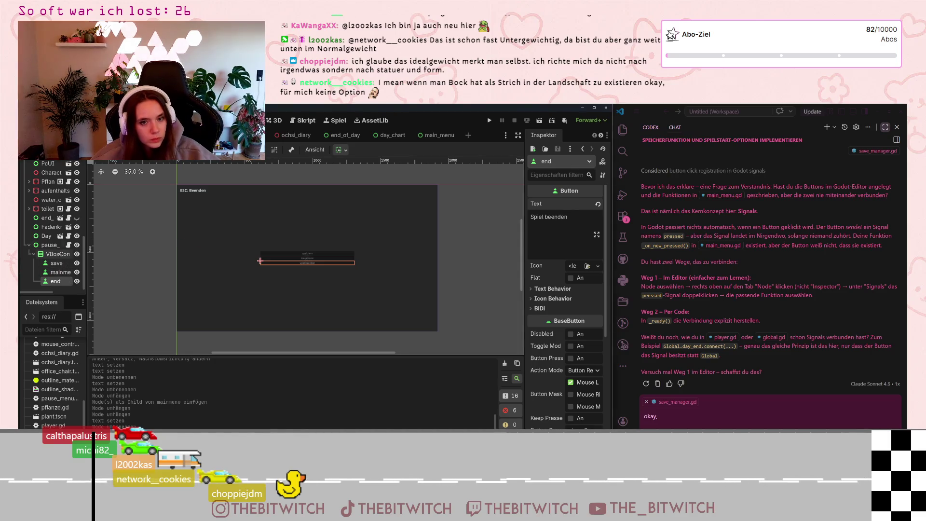
Step: Connect the save button's pressed signal to _on_save_pressed on the pause_menu node
click(57, 263)
click(601, 135)
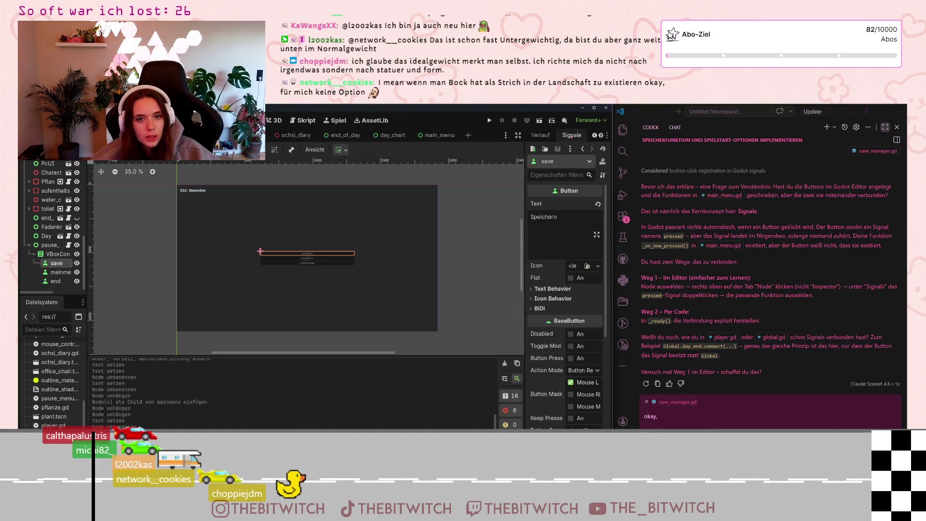
click(572, 135)
double_click(558, 193)
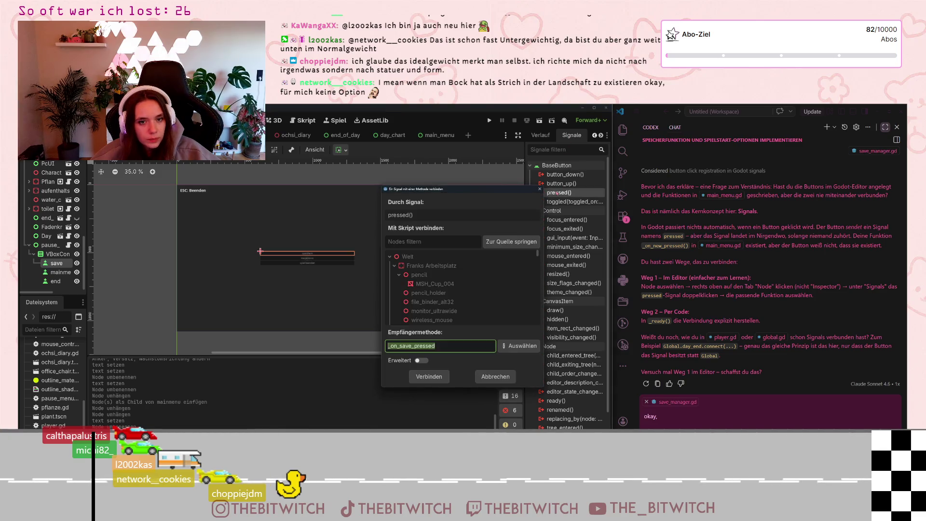
scroll(465, 309, down, 5)
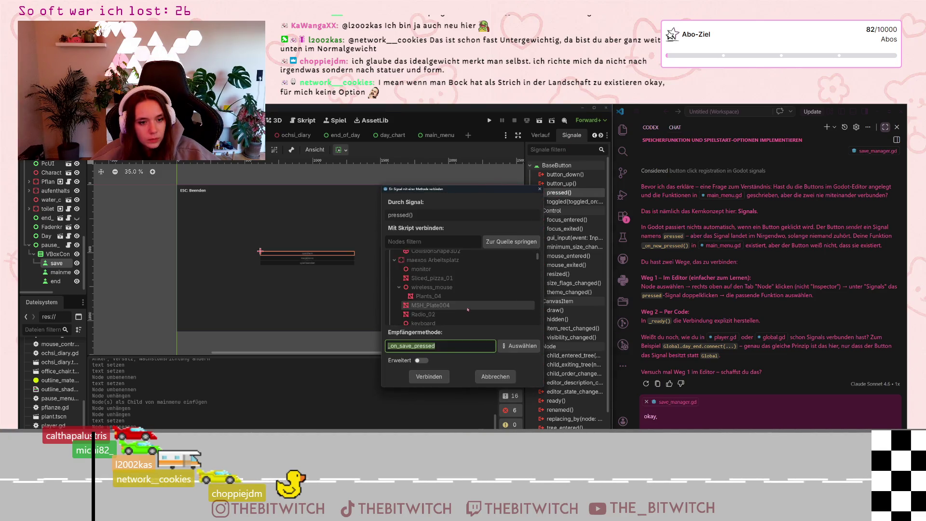
scroll(471, 307, down, 5)
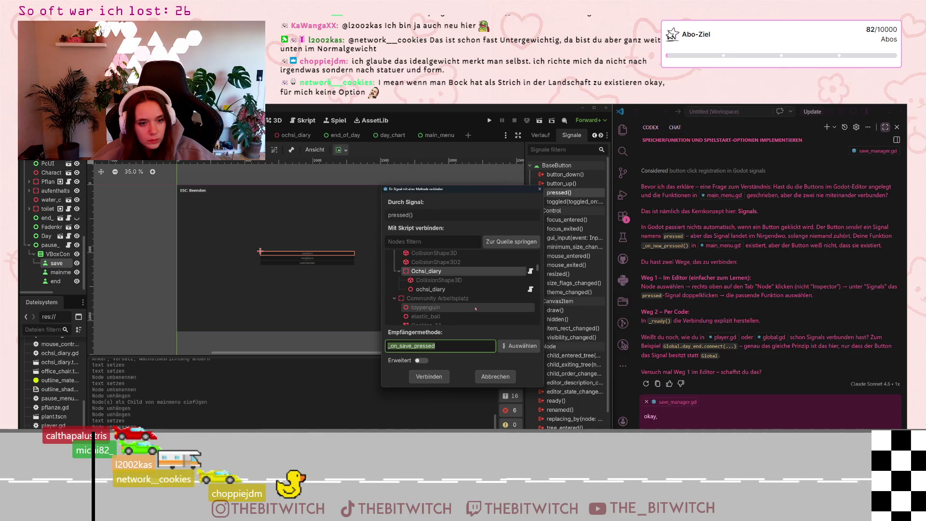
scroll(477, 307, down, 5)
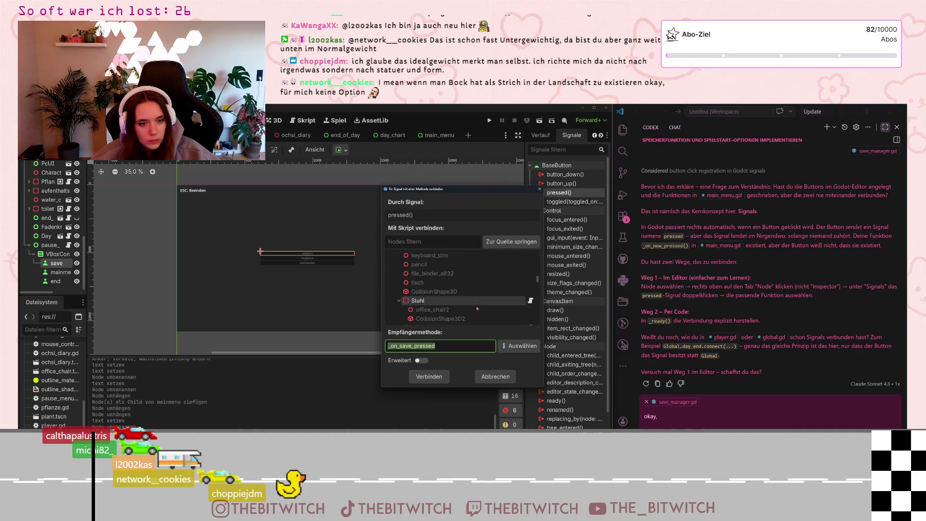
scroll(536, 299, down, 5)
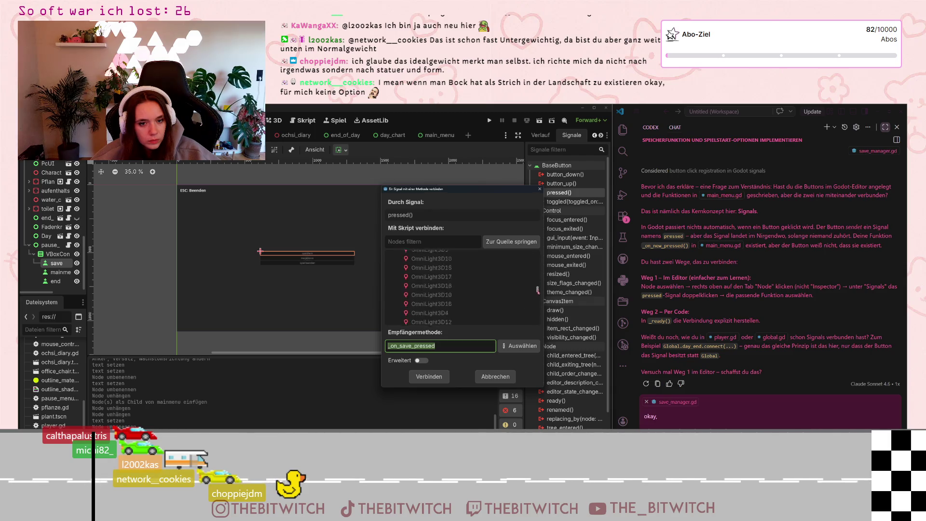
scroll(462, 294, down, 5)
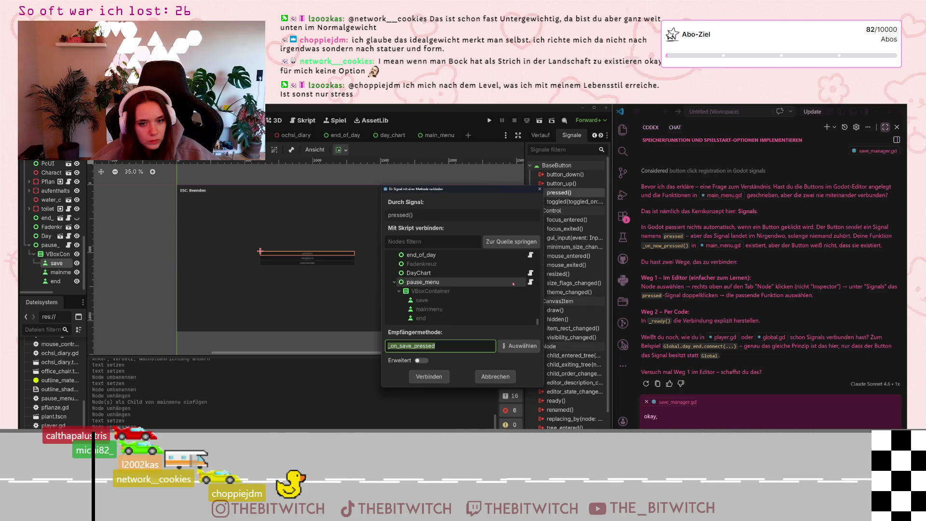
click(508, 284)
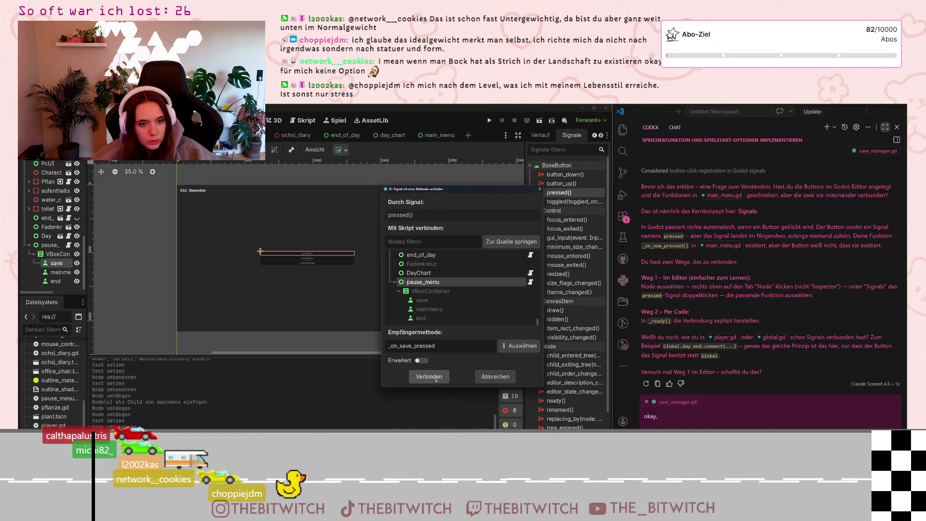
click(436, 379)
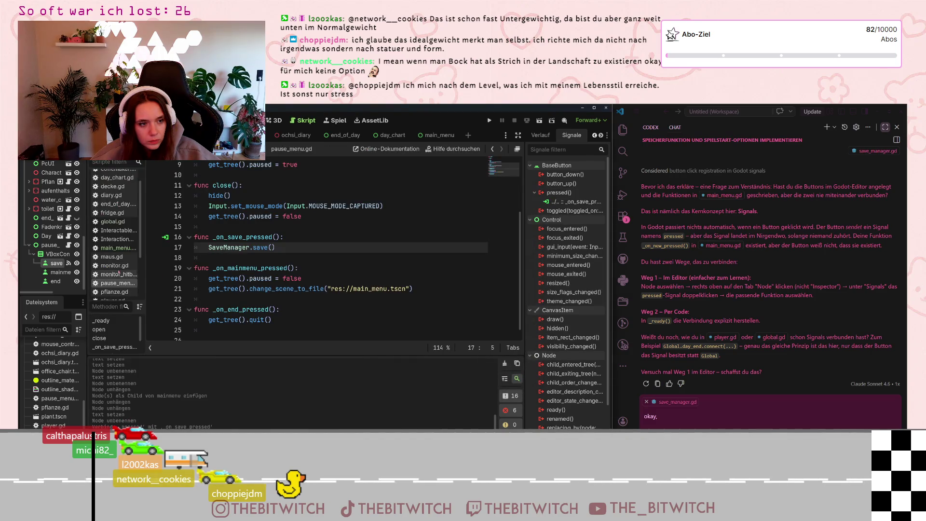
click(58, 272)
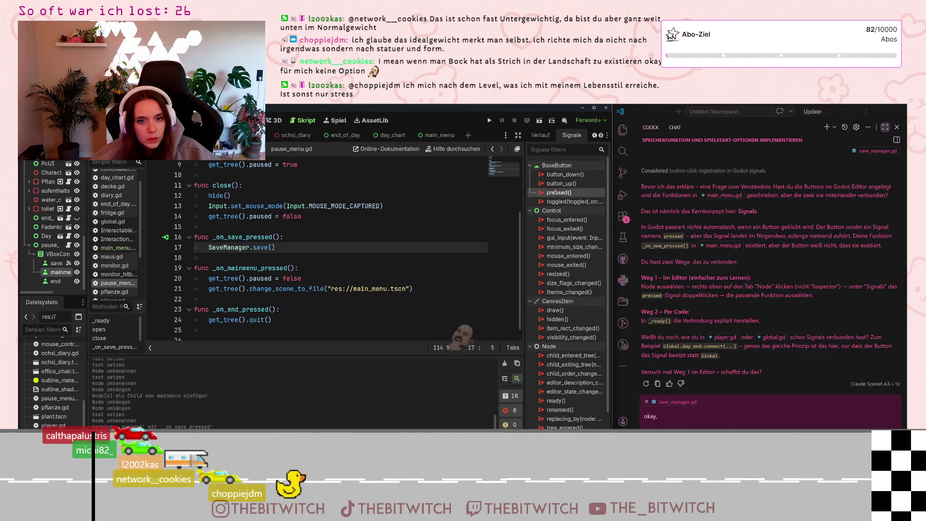
Step: Connect the mainmenu button's pressed signal to _on_mainmenu_pressed on pause_menu
double_click(555, 191)
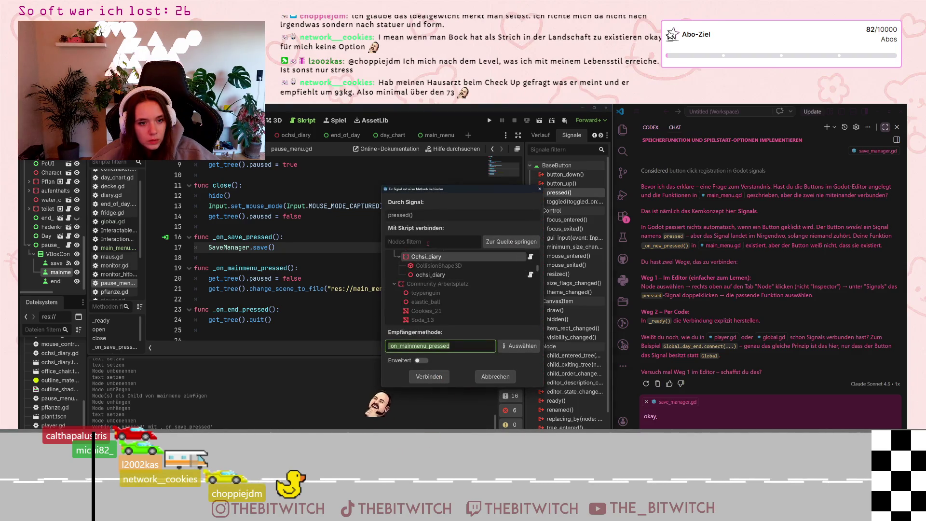
click(427, 243)
text(paus)
click(423, 266)
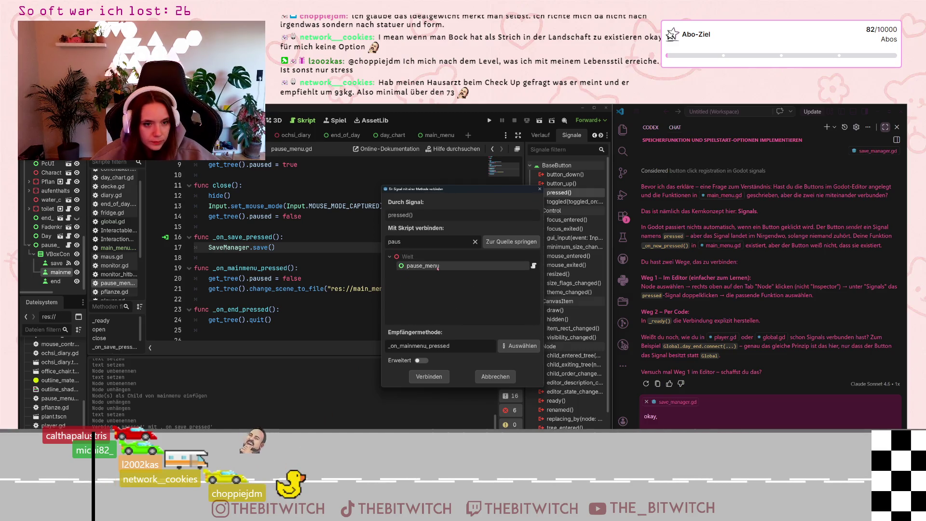
click(435, 377)
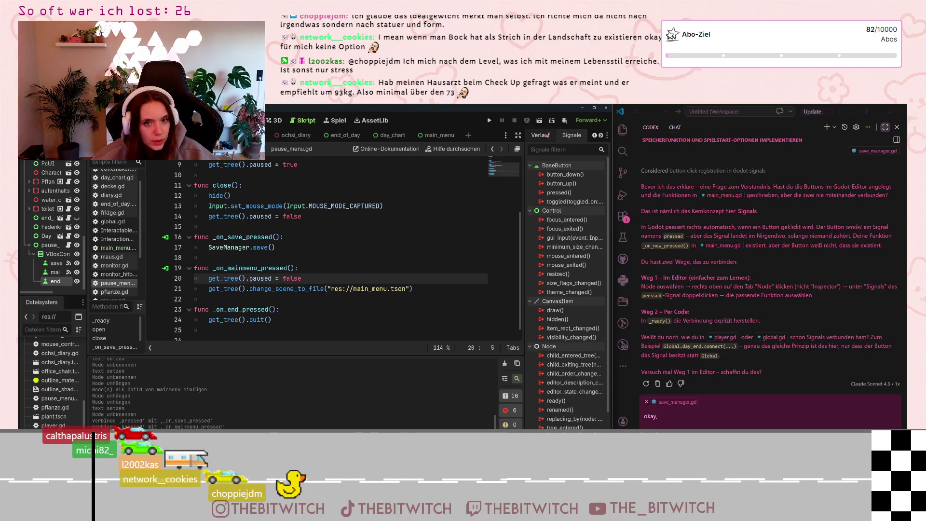
Step: Set up the end button's pressed signal connection to _on_end_pressed on pause_menu
double_click(558, 193)
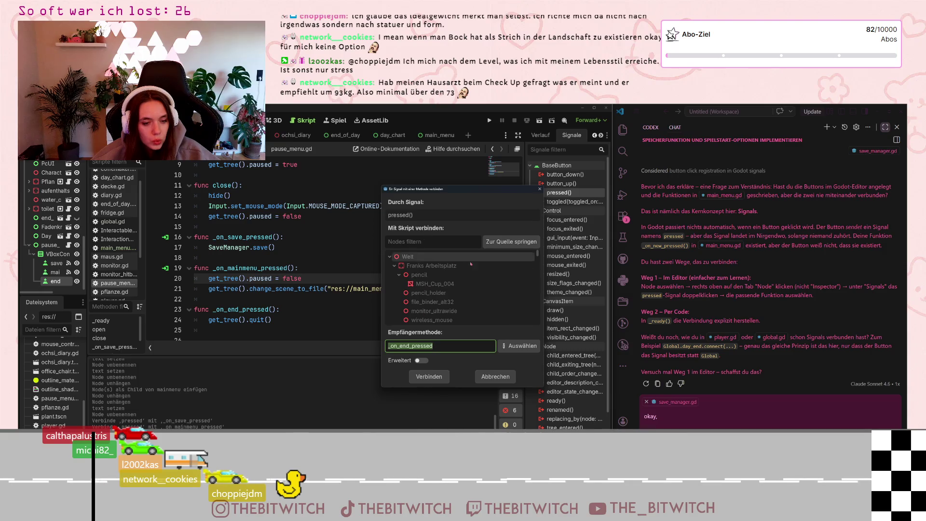
click(429, 241)
text(pause)
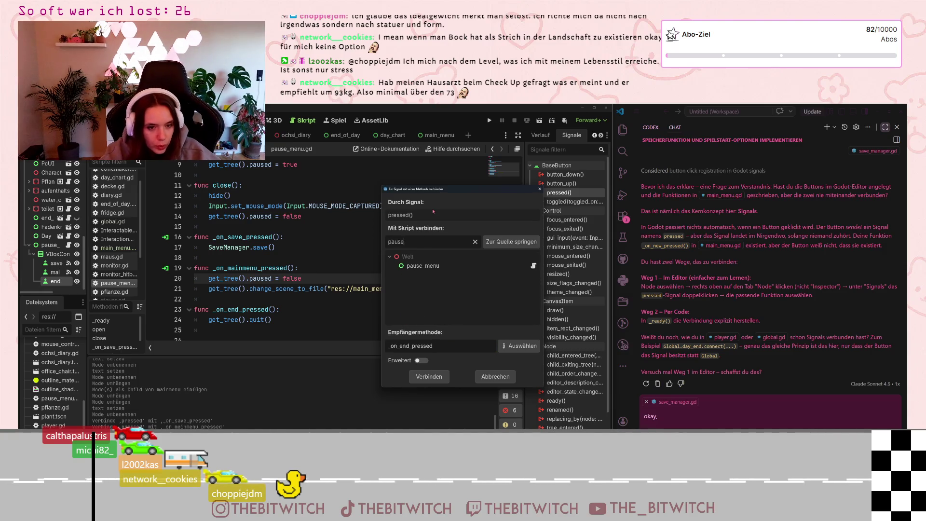
click(428, 376)
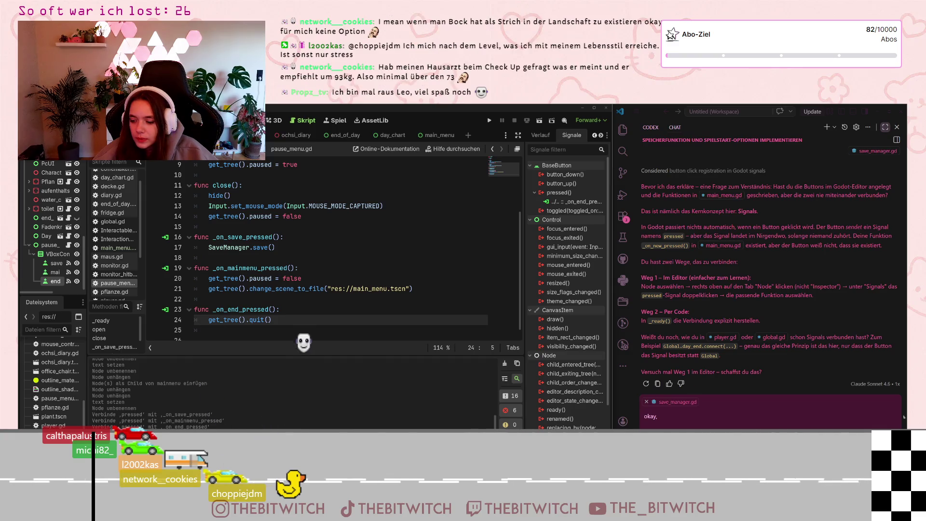
Step: Scroll through pause_menu.gd to review the _on_mainmenu_pressed and _on_end_pressed handlers
scroll(287, 288, down, 1)
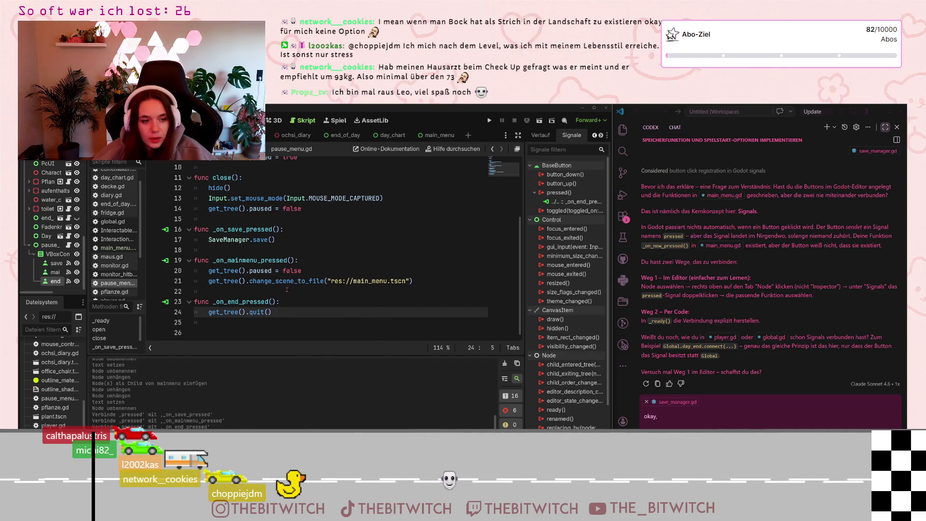
Step: Delete the blank line below the quit() call and save pause_menu.gd
key(Down)
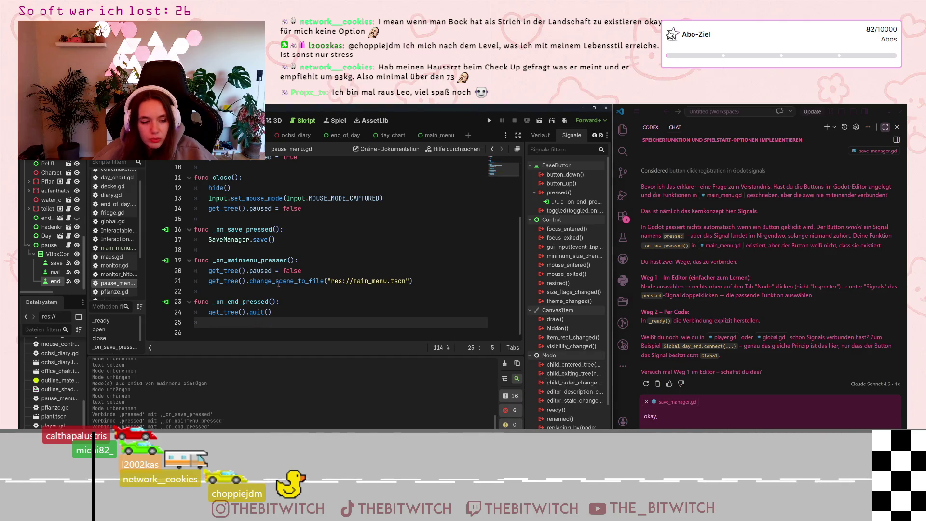
key(BackSpace)
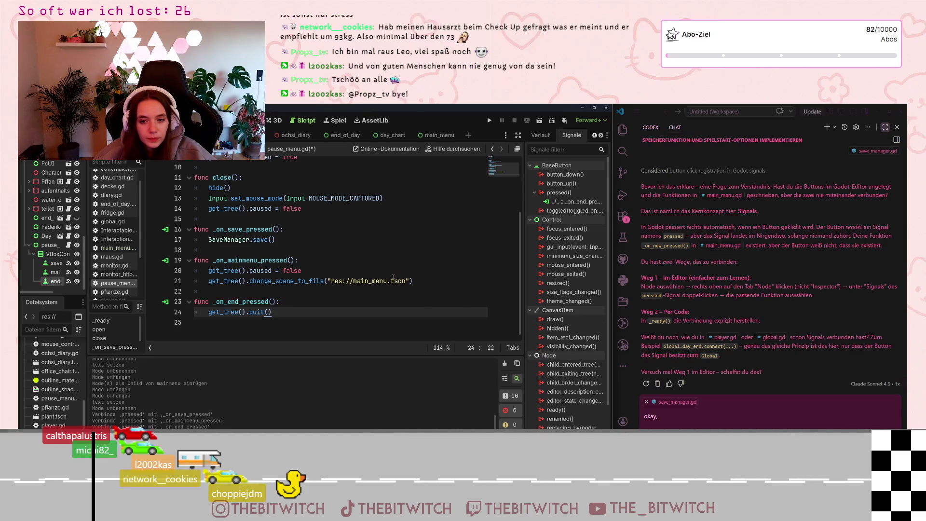
scroll(283, 264, up, 3)
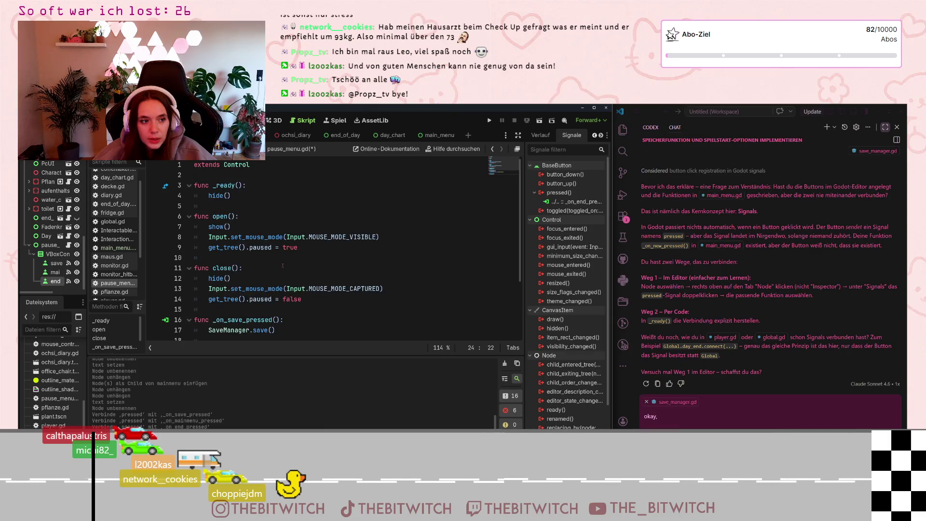
click(285, 264)
key(ctrl+s)
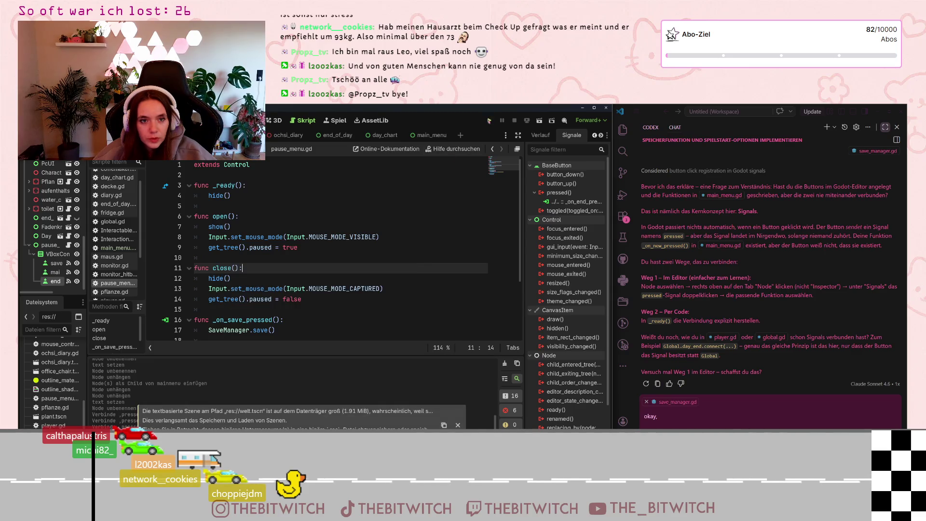
Step: Run the game, try Spielstand laden, then close the window after the read_as_text error
click(489, 120)
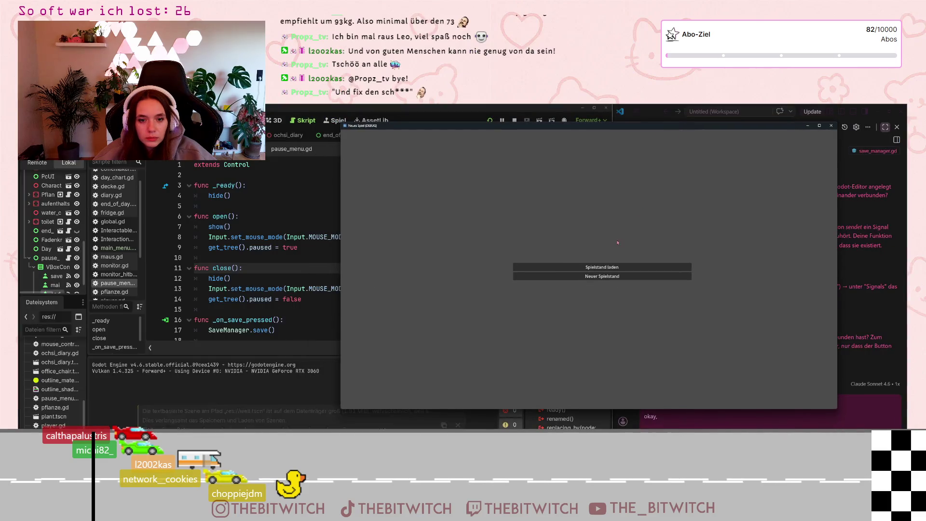
click(642, 277)
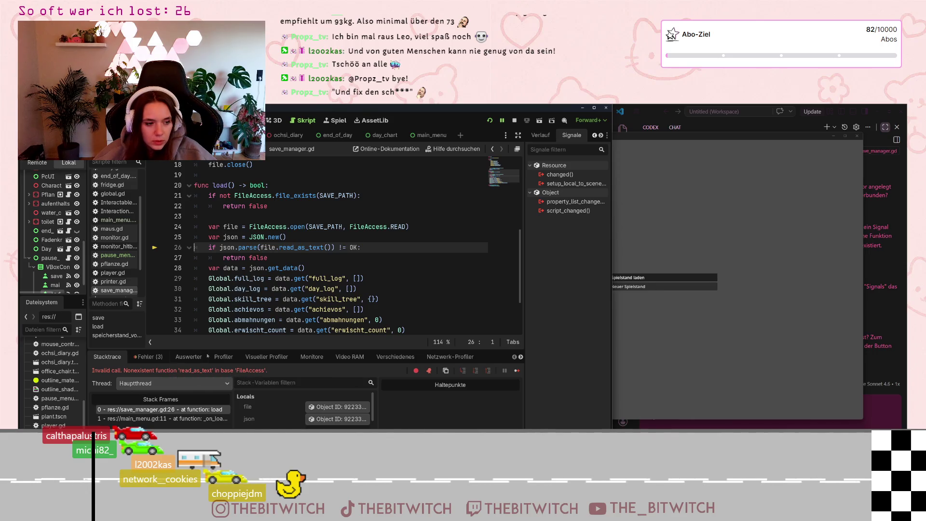
click(689, 236)
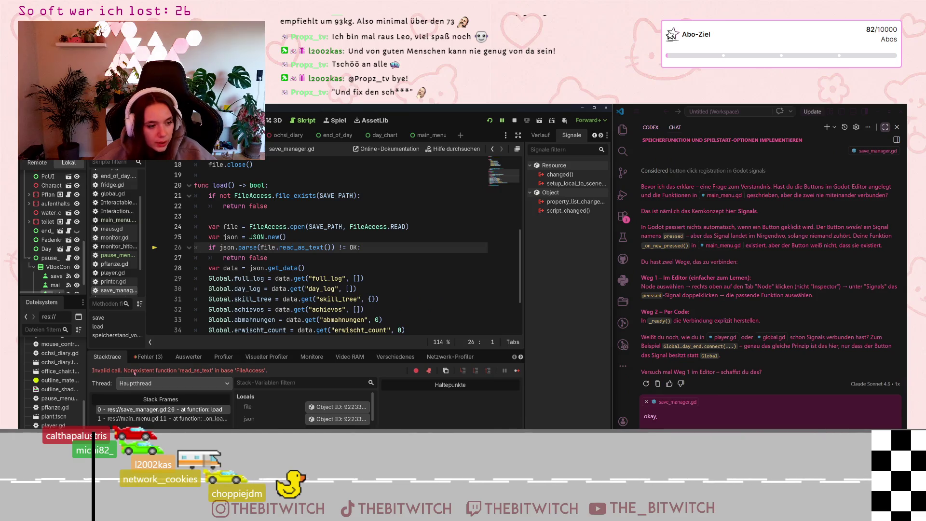
Step: Copy the read_as_text Invalid call error from save_manager.gd line 26 and send it to the VS Code AI chat
click(159, 359)
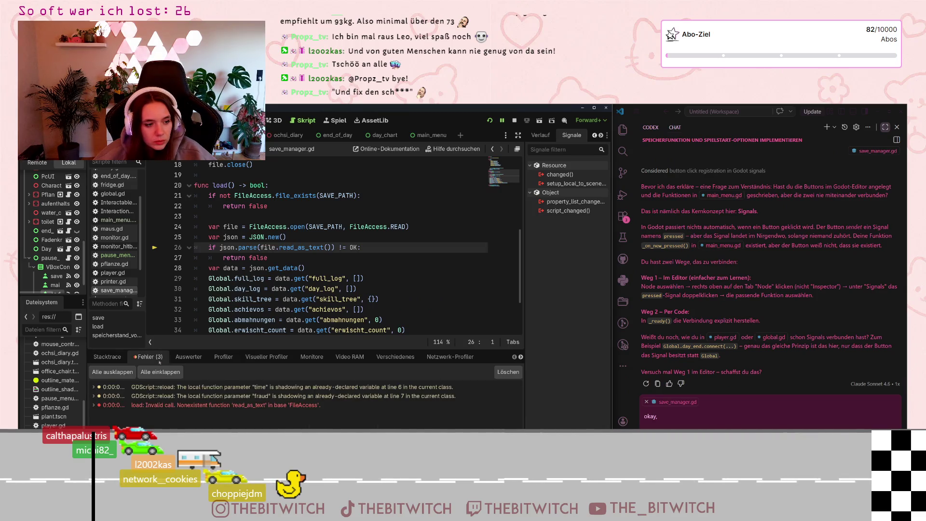
right_click(182, 406)
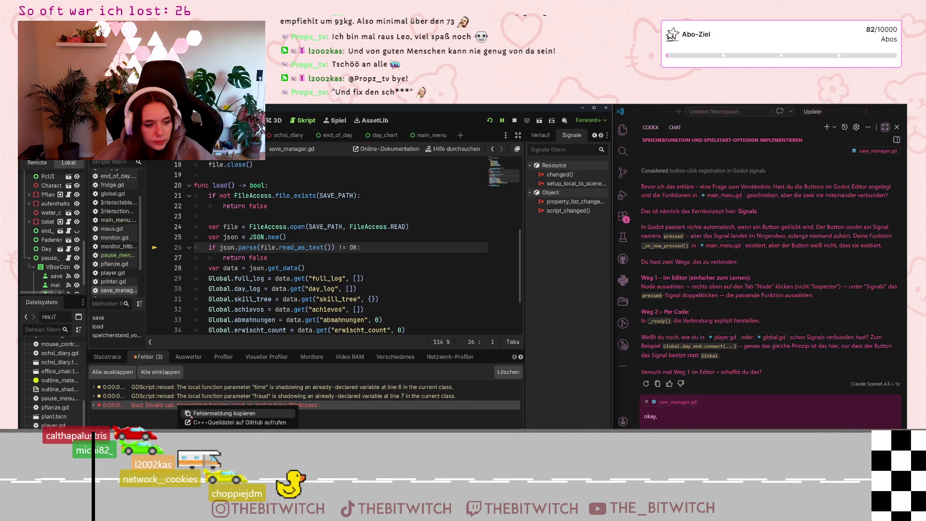
click(191, 413)
click(652, 354)
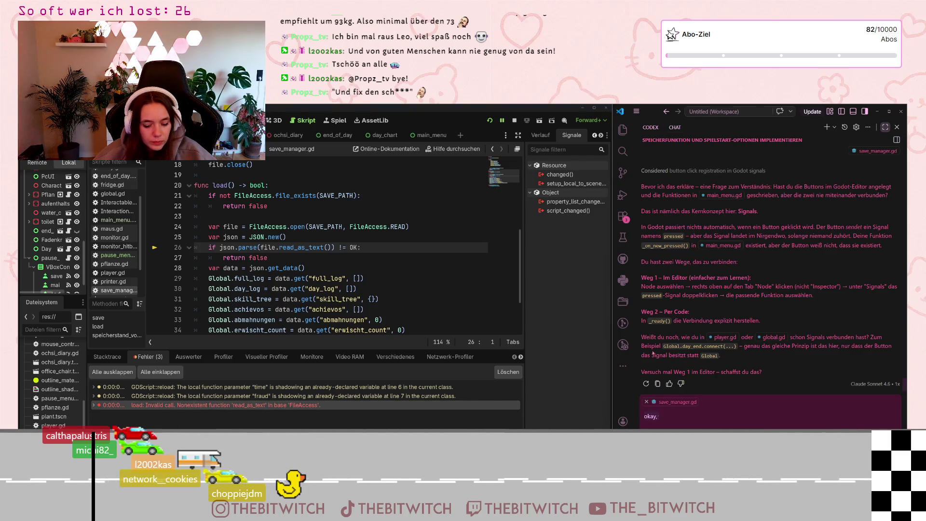
text(E 0:00:06:312   load: Invalid call. Nonexistent function 'read_as_text' in base 'FileAccess'.   <GDScript-Quelle>save_manager.gd:26 @ load()   <Stacktrace>  save_manager.gd:26 @ load()                 main_menu.gd:11 @ _on_load_pressed())
key(Return)
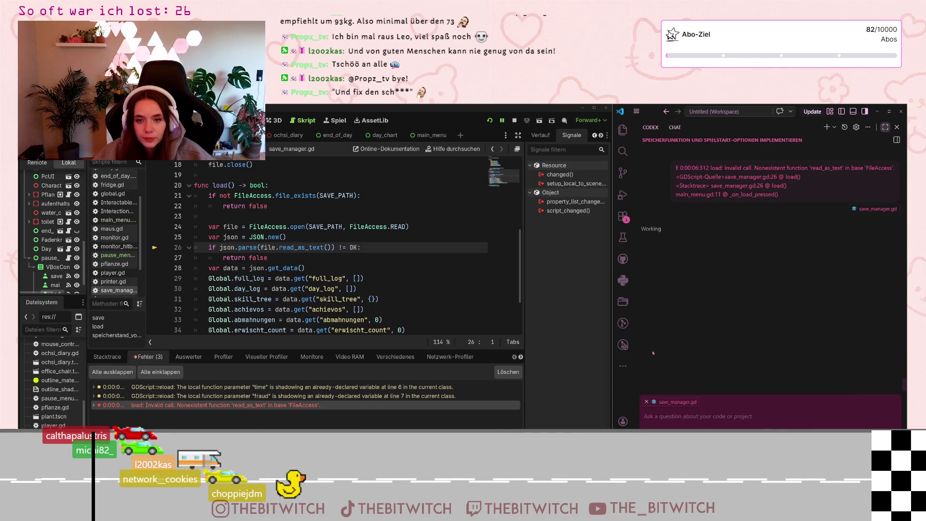
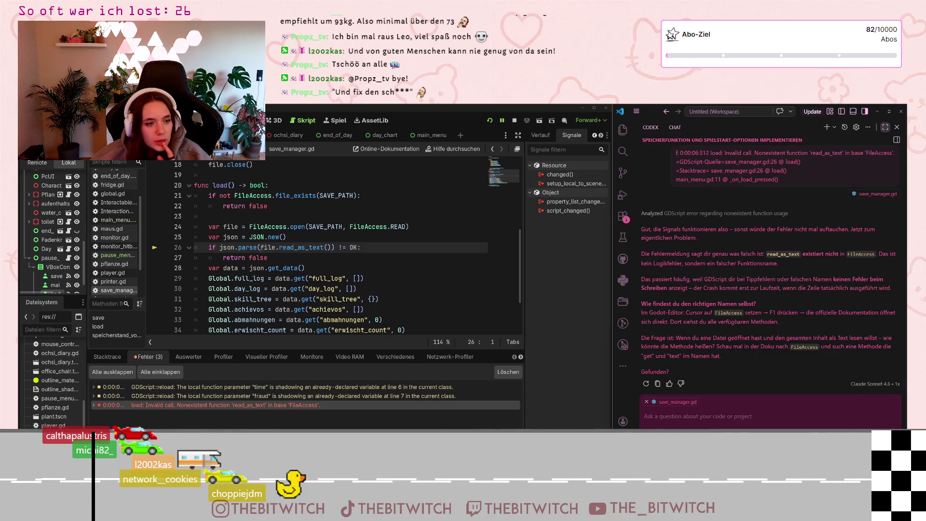
Step: Bring up the FileAccess class quick-reference from line 24 of load()
click(272, 226)
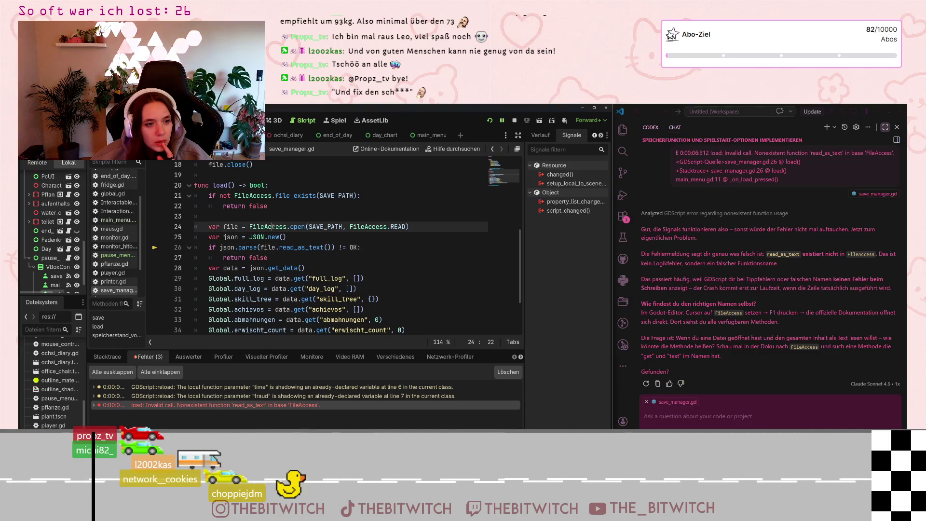
mouse_move(270, 227)
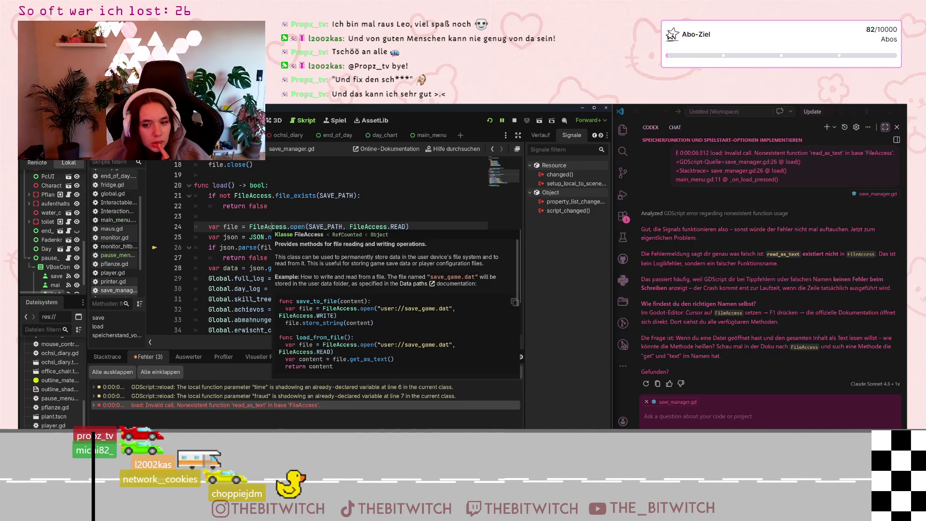
Step: Look up FileAccess in Search Help and read its get_as_text() file example, then return to save_manager.gd
key(F1)
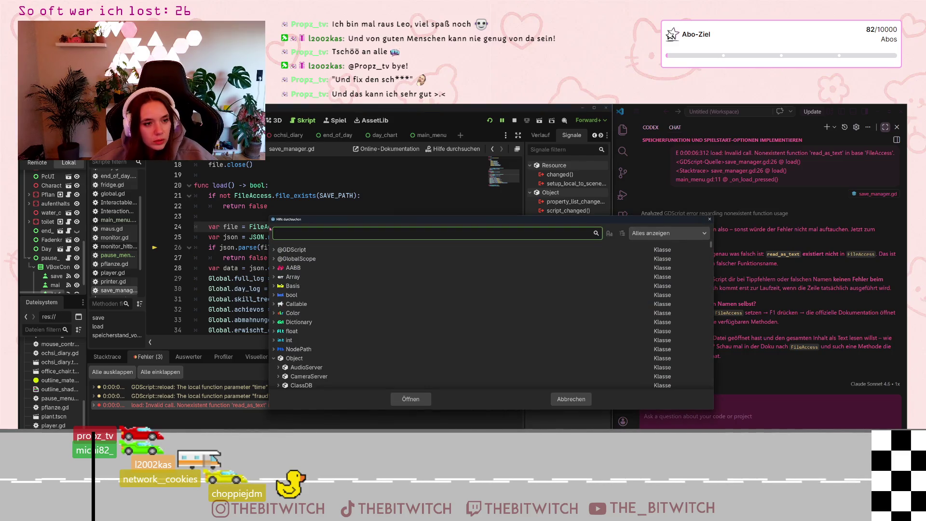
drag(289, 222, 407, 178)
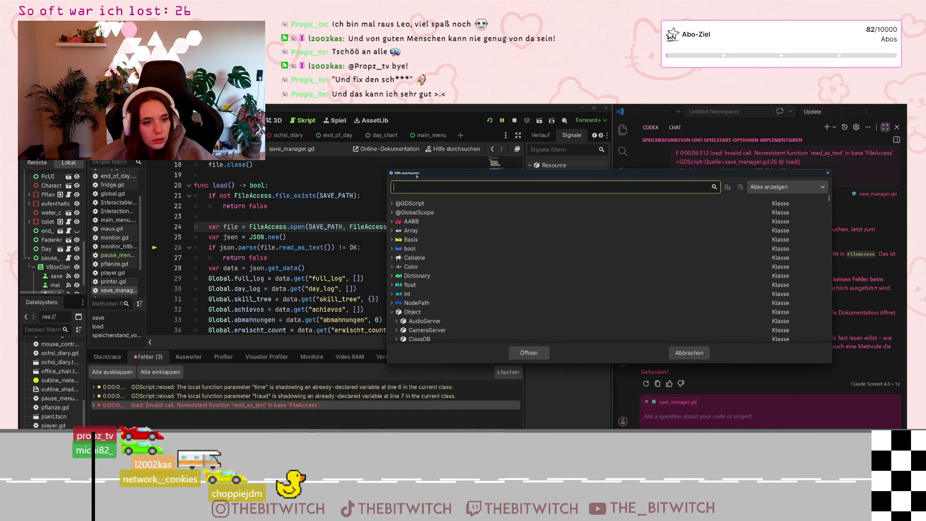
text(file)
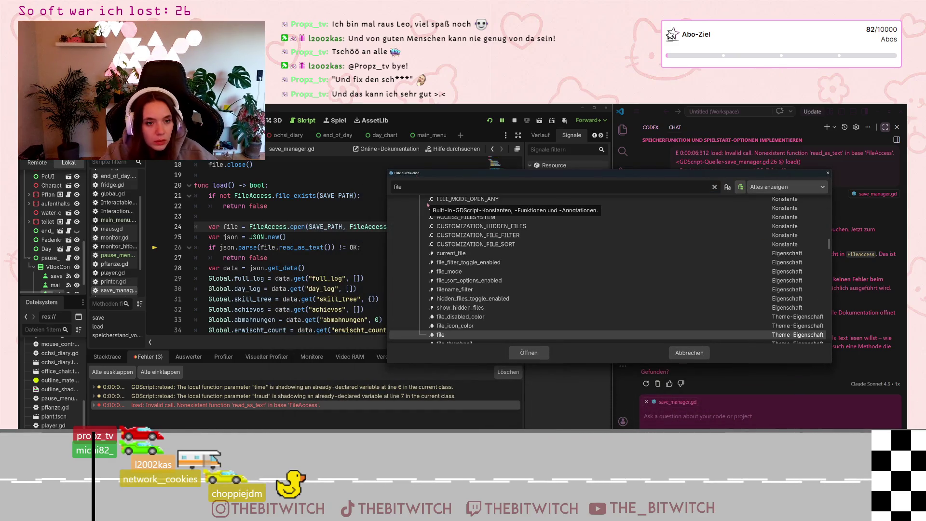
text(ac)
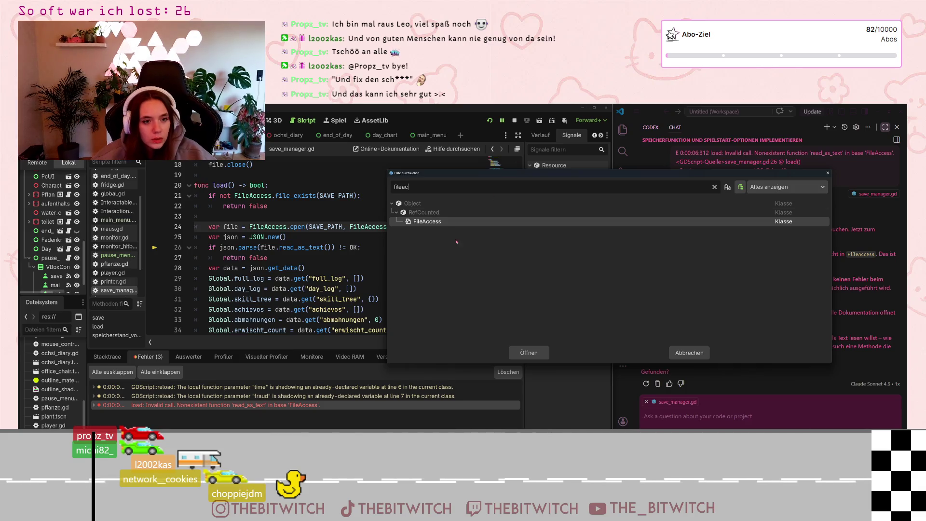
key(Return)
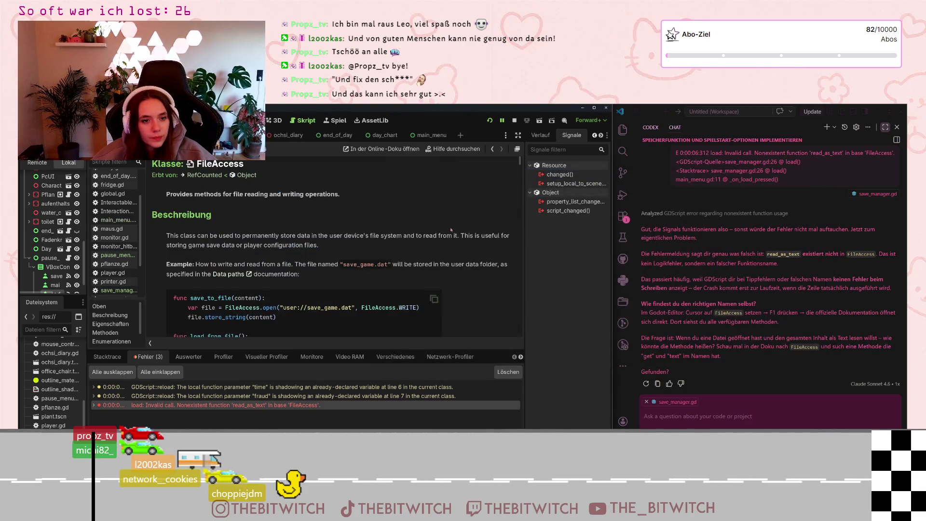
scroll(452, 231, down, 3)
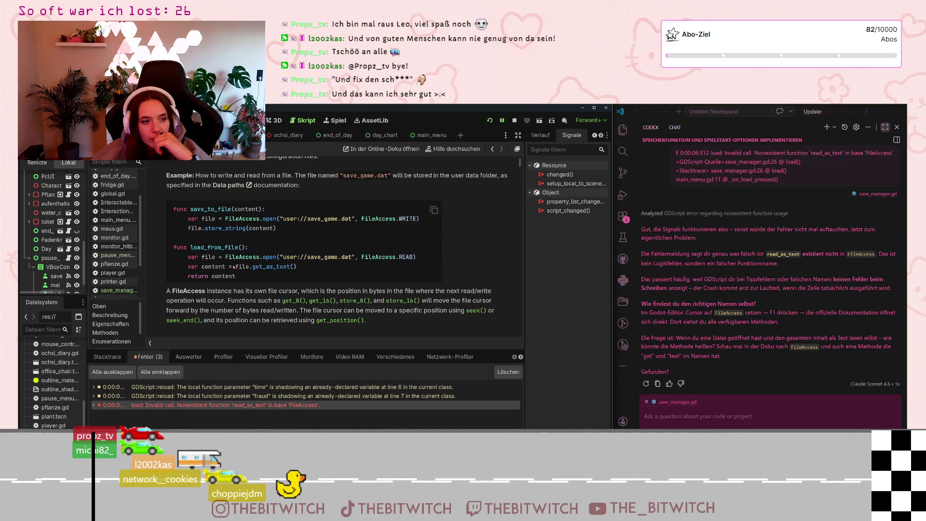
scroll(245, 258, up, 1)
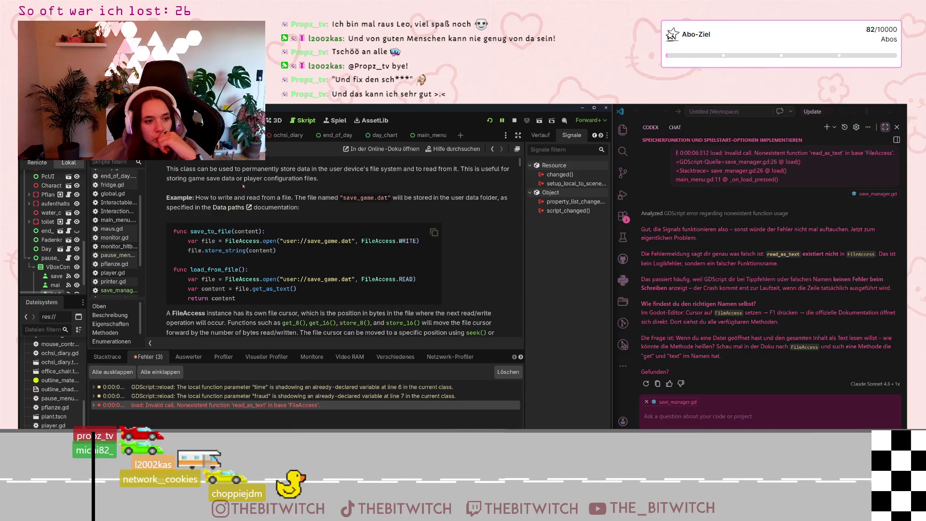
scroll(105, 276, down, 3)
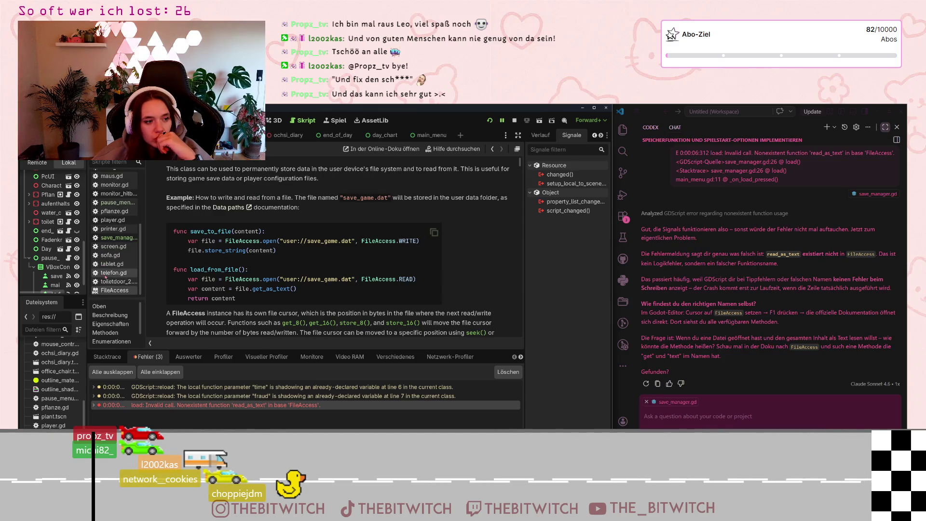
click(118, 237)
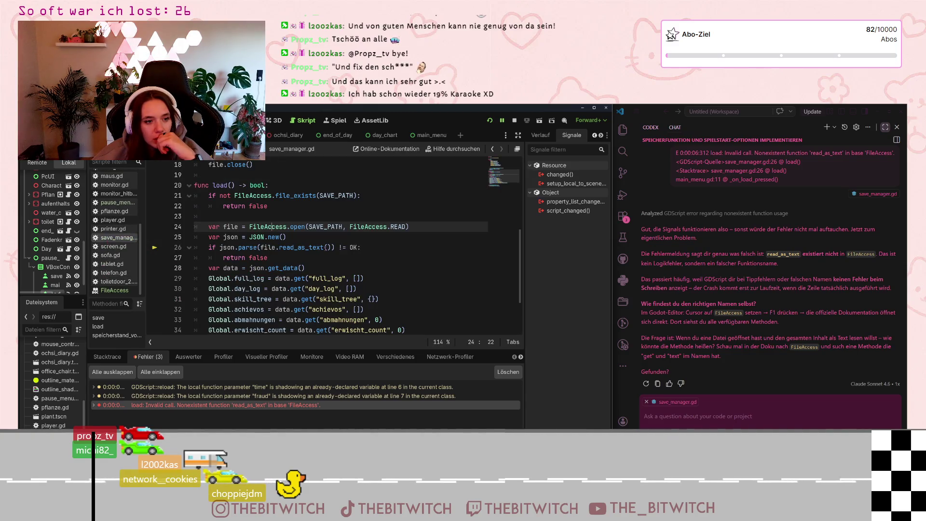
Step: Change read_as_text() to get_as_text() on line 26 of save_manager.gd and save the script
drag(294, 247, 278, 247)
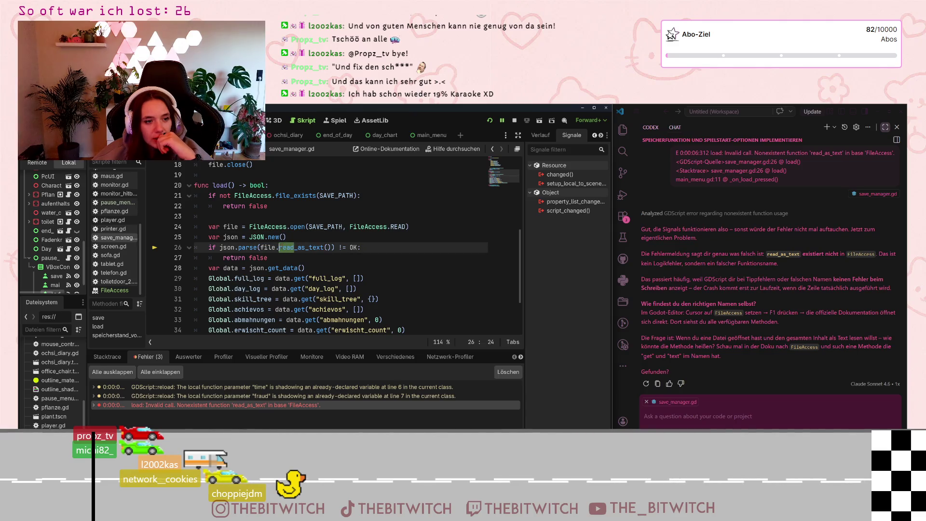
text(get)
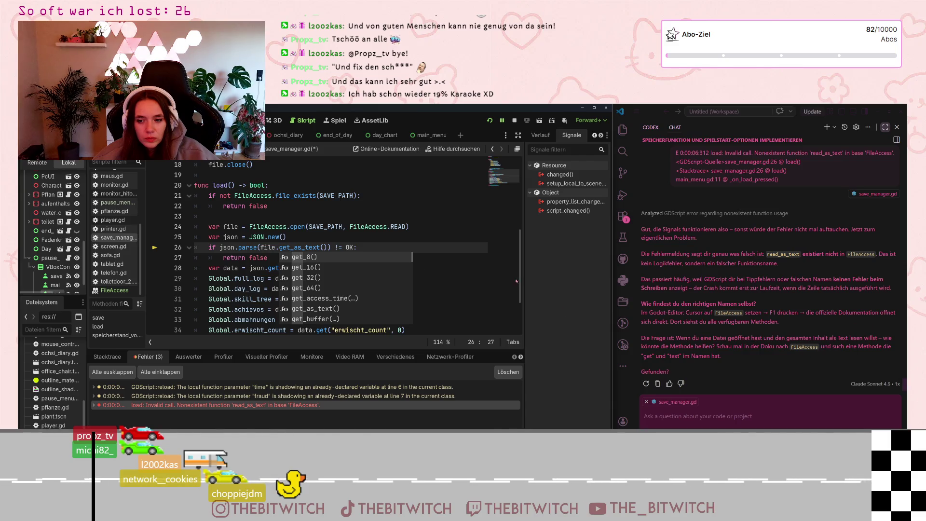
click(403, 238)
key(ctrl+s)
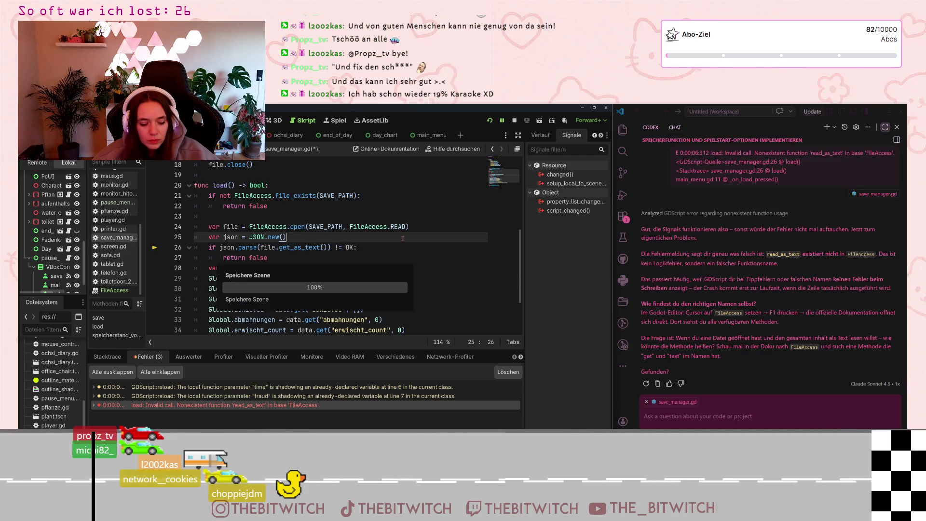
Step: Stop the running debug session with F8 and relaunch the game to test loading
click(644, 412)
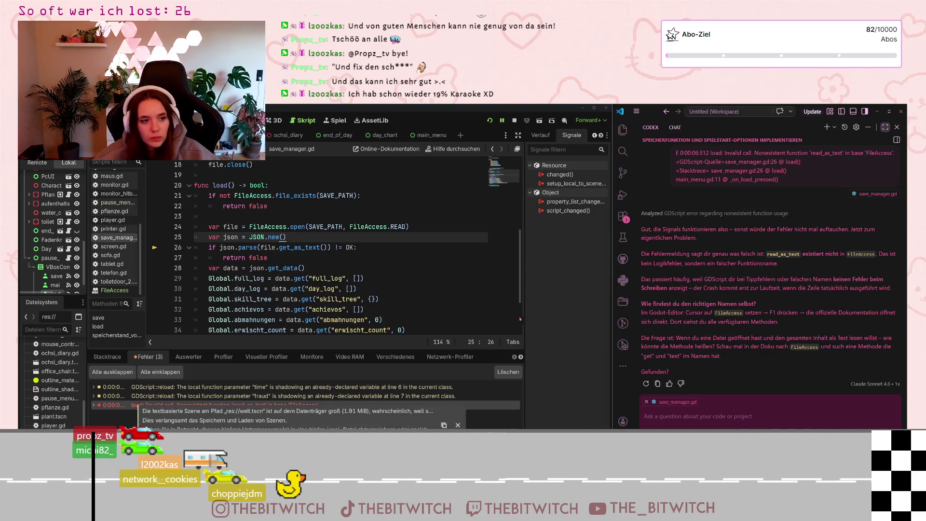
click(467, 257)
key(F8)
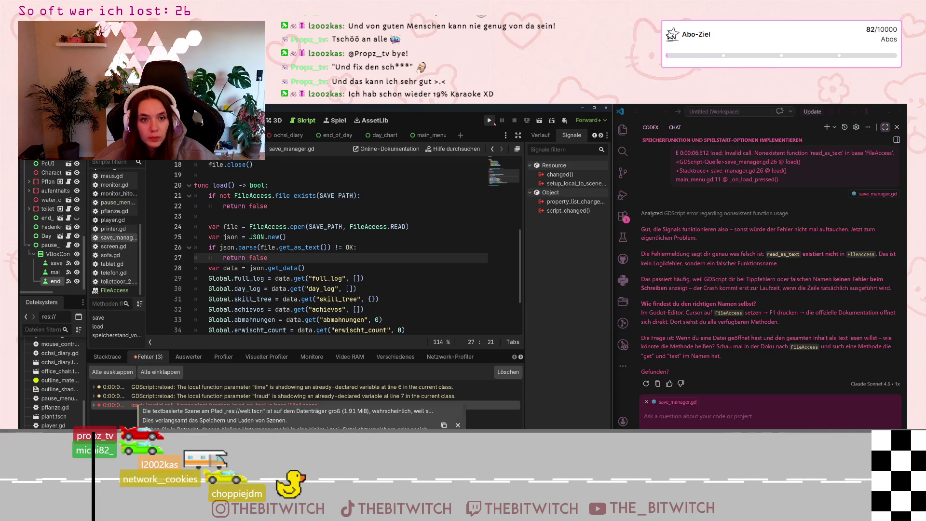
click(489, 121)
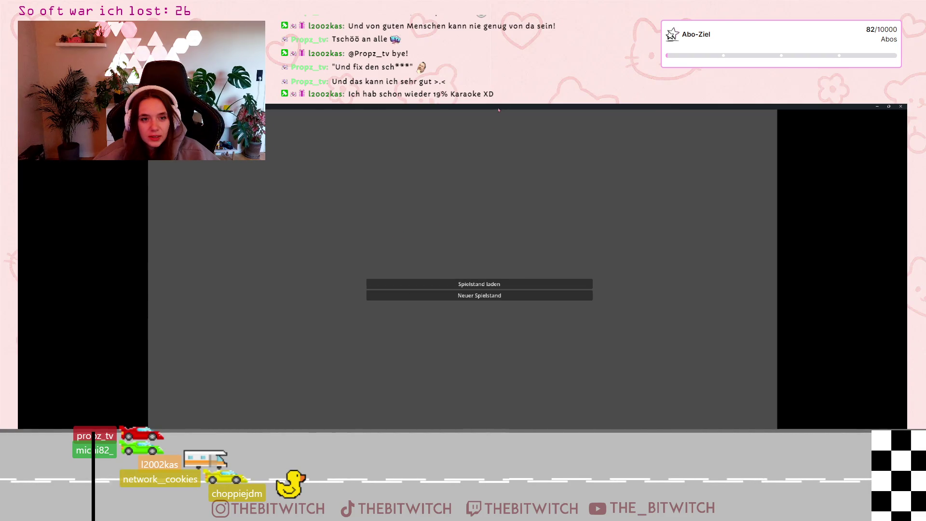
Step: Load the saved game via 'Spielstand laden', walk through the office, and open the pause menu
double_click(497, 109)
click(596, 265)
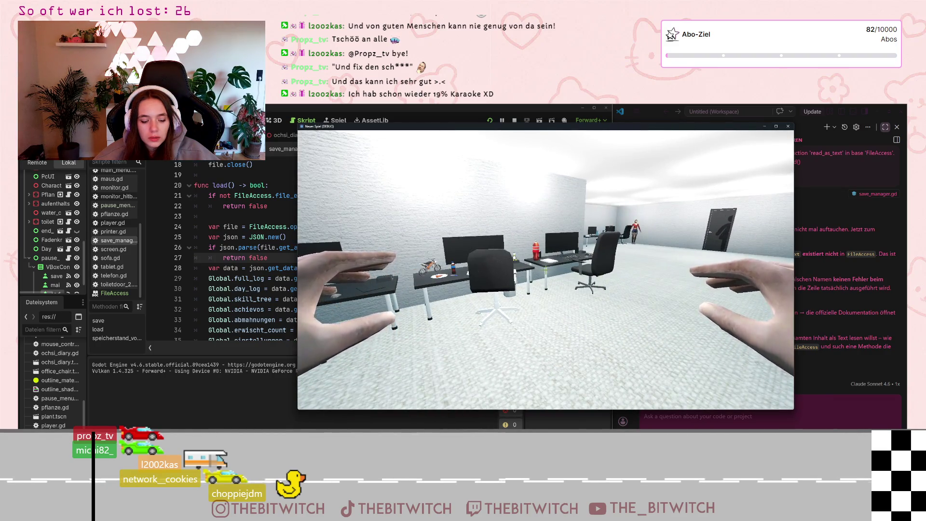
key(w)
key(w)
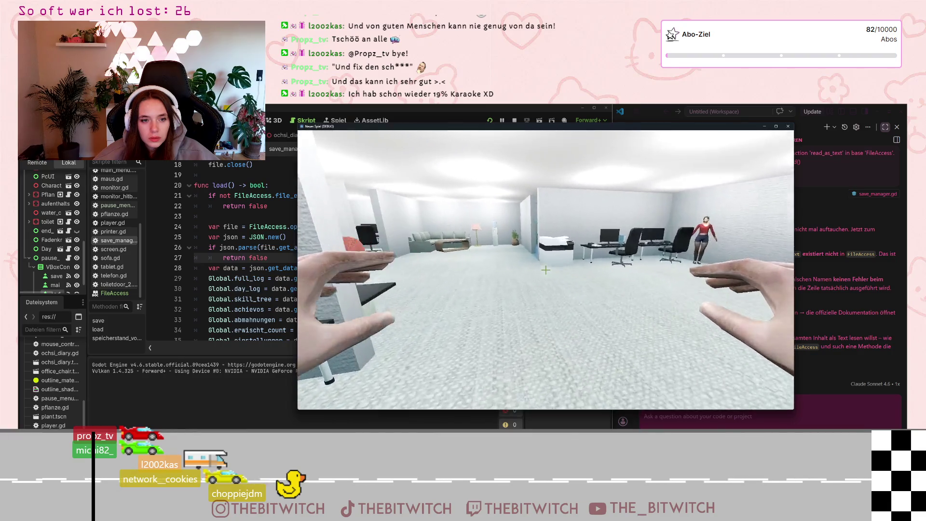
key(w)
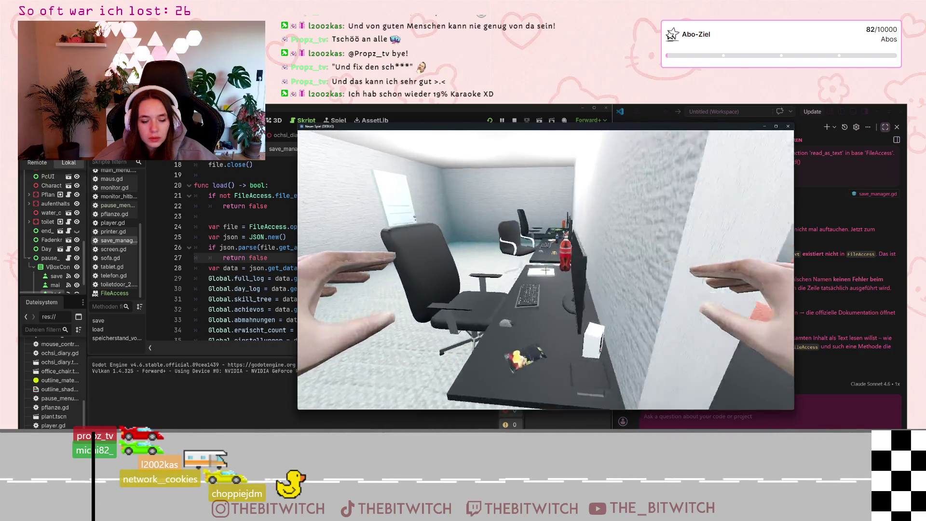
key(Escape)
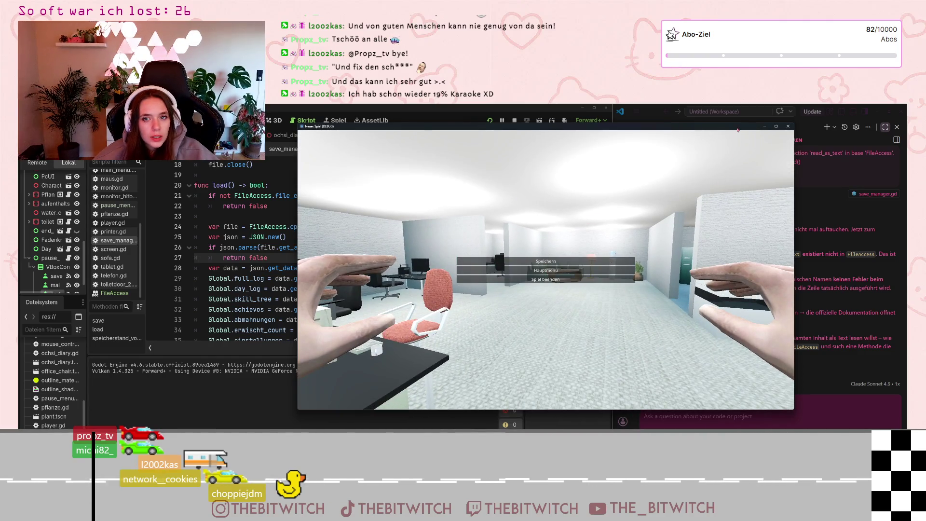
Step: Scroll through the load() code and bring the script editor back in front
scroll(115, 241, up, 3)
scroll(61, 254, down, 1)
scroll(47, 415, down, 5)
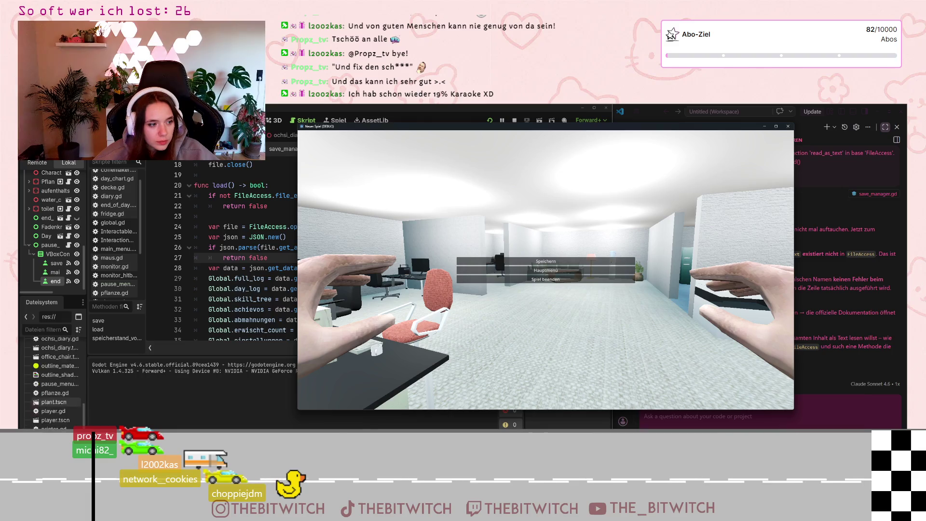
scroll(46, 422, up, 6)
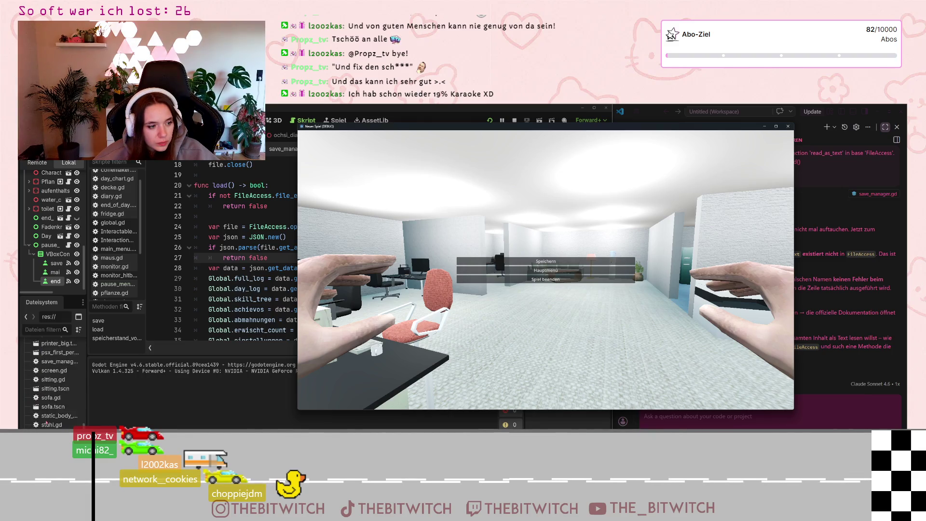
scroll(47, 419, up, 8)
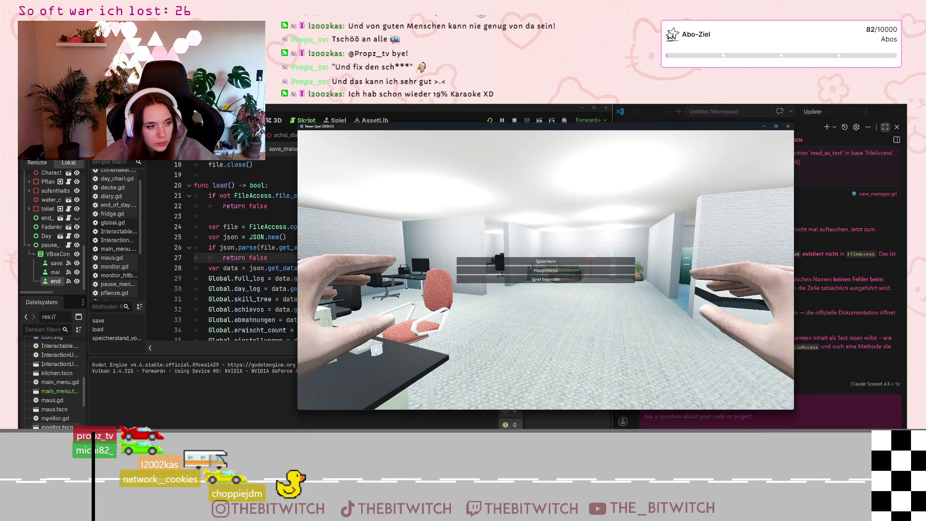
scroll(46, 419, up, 4)
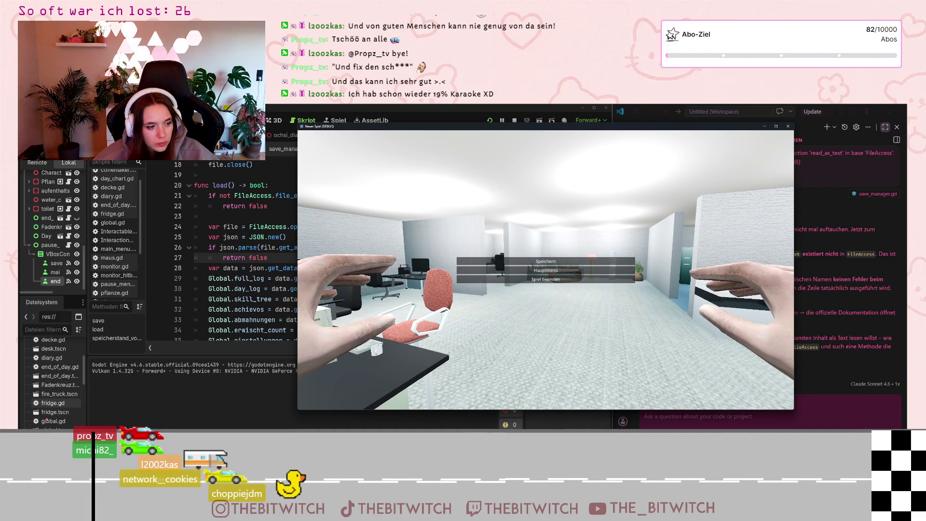
click(239, 278)
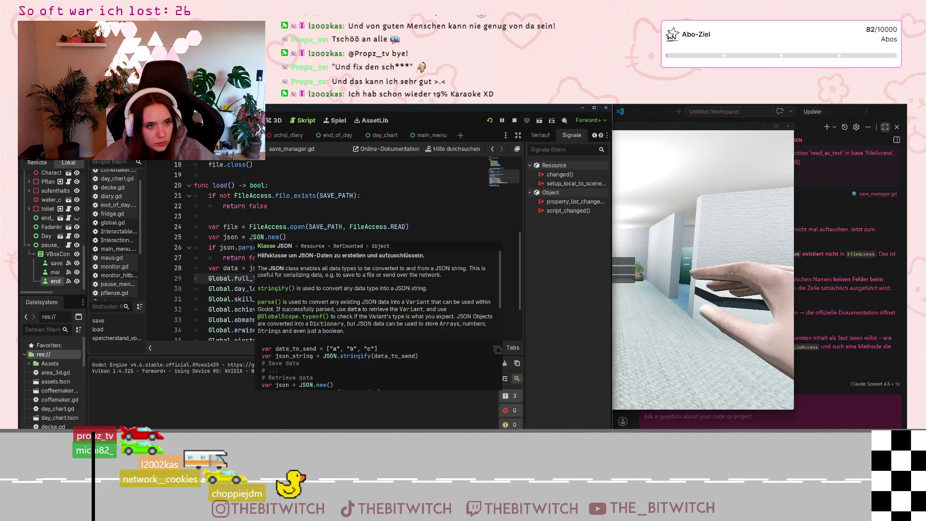
scroll(46, 383, down, 8)
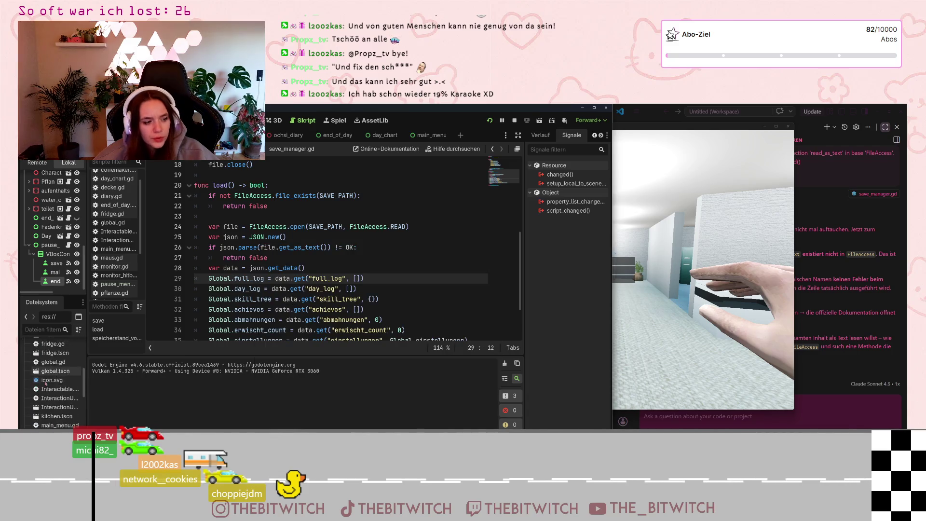
scroll(45, 383, down, 10)
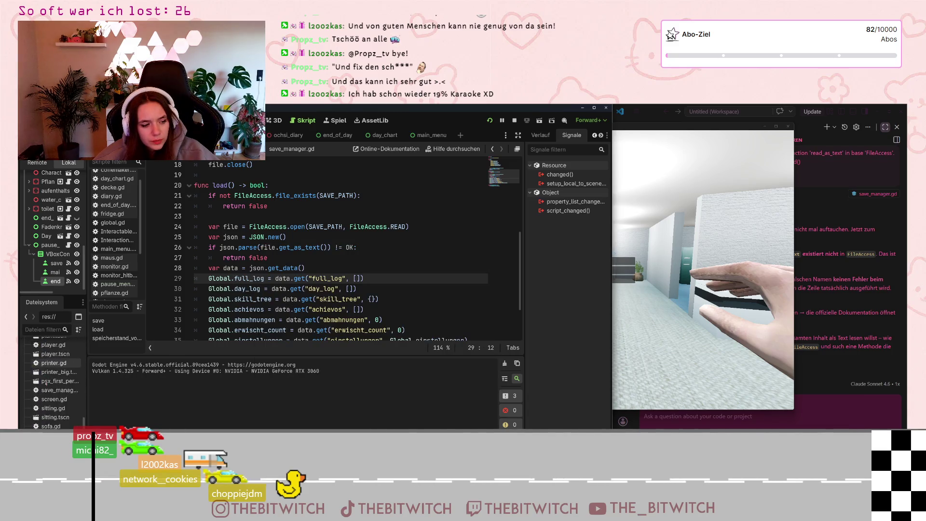
scroll(46, 382, down, 5)
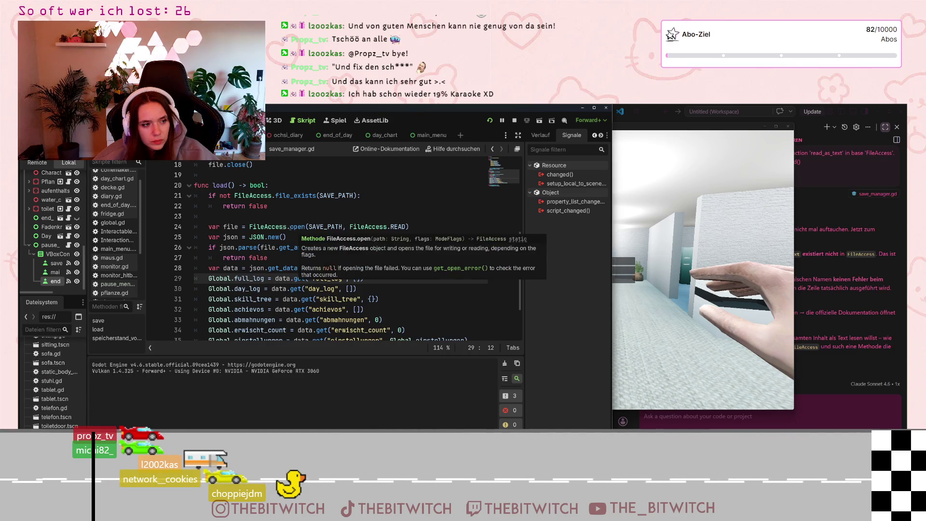
scroll(254, 248, down, 2)
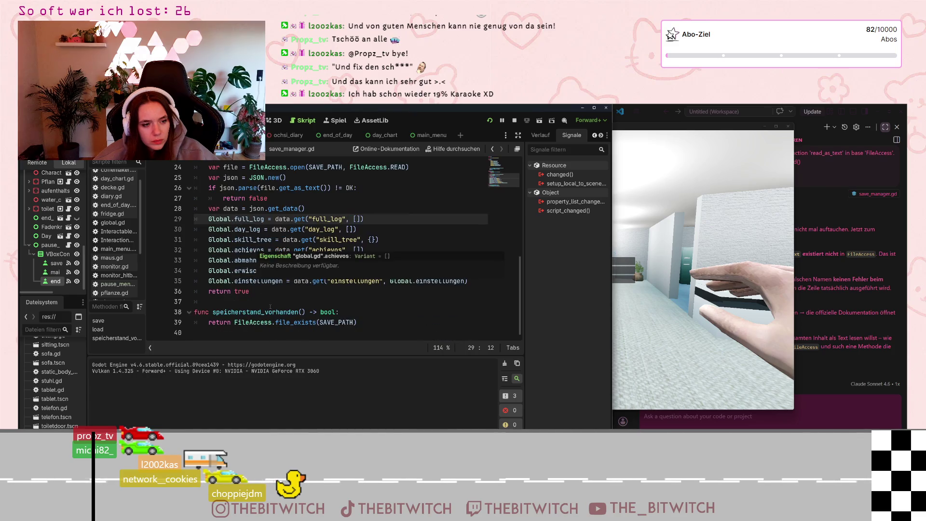
scroll(53, 381, up, 5)
scroll(53, 385, up, 10)
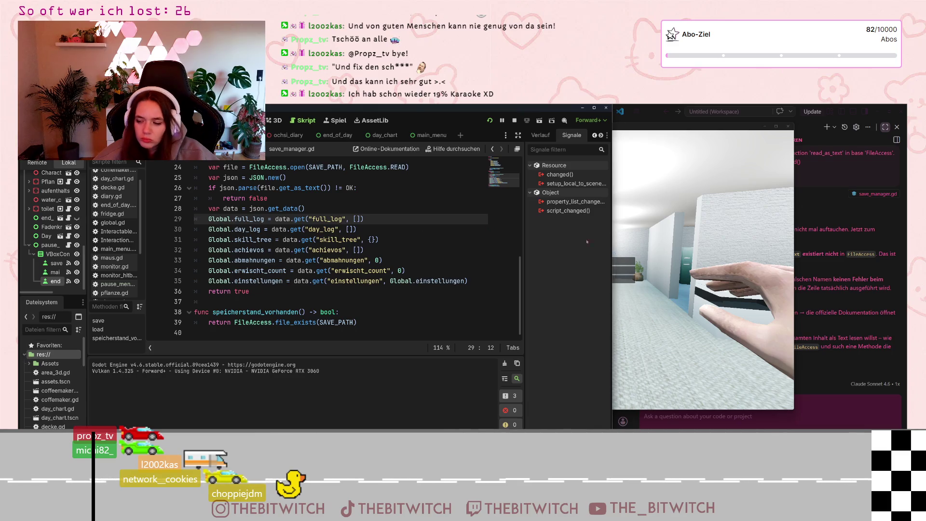
Step: Close the paused game, rerun it with F5, and start a 'Neuer Spielstand'
click(705, 265)
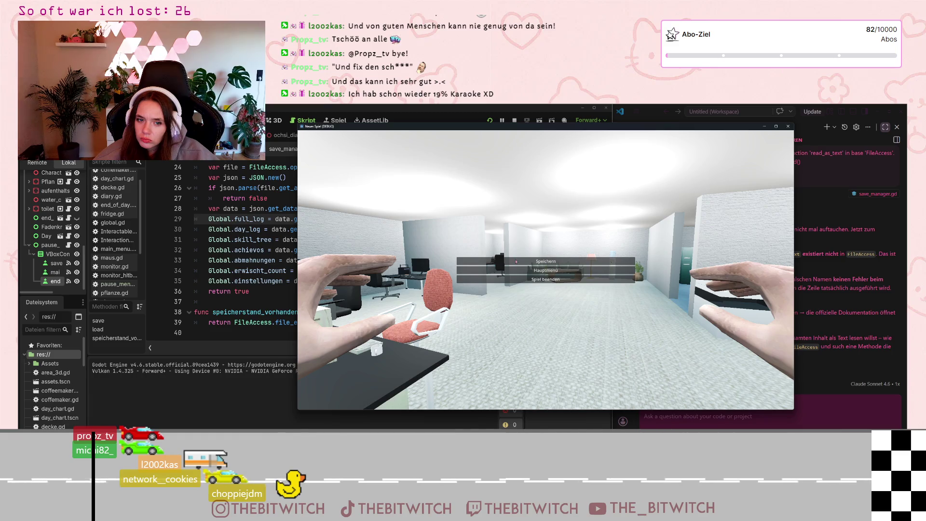
click(788, 126)
key(F5)
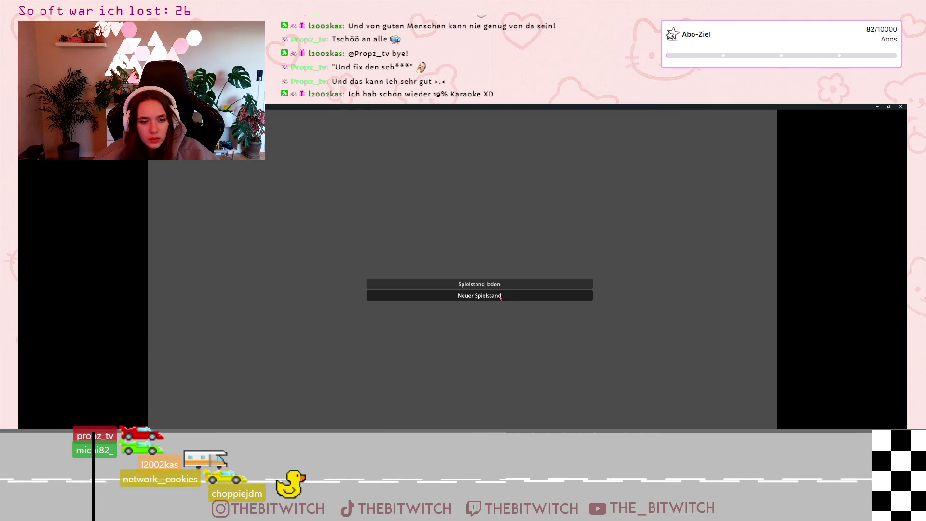
click(500, 297)
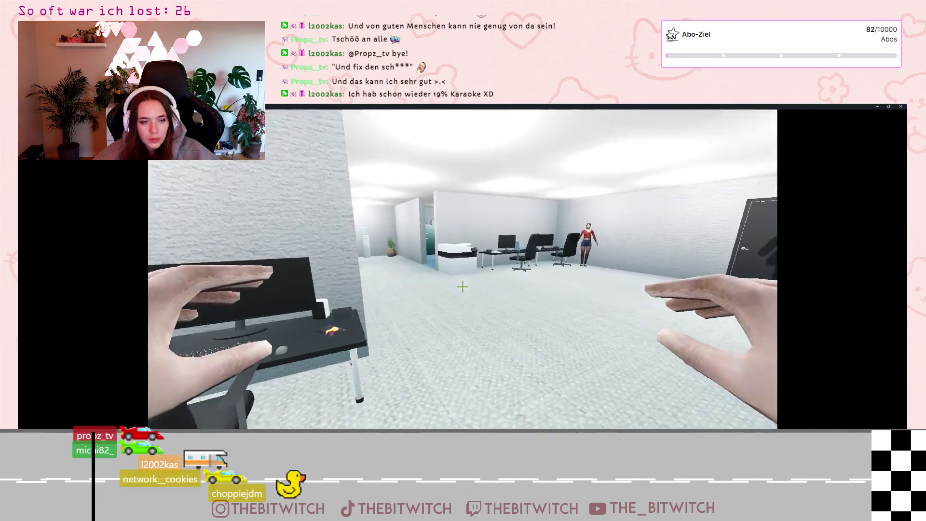
Step: Sleep on the lounge sofa to end the day, continue, then pause and close the game
key(w)
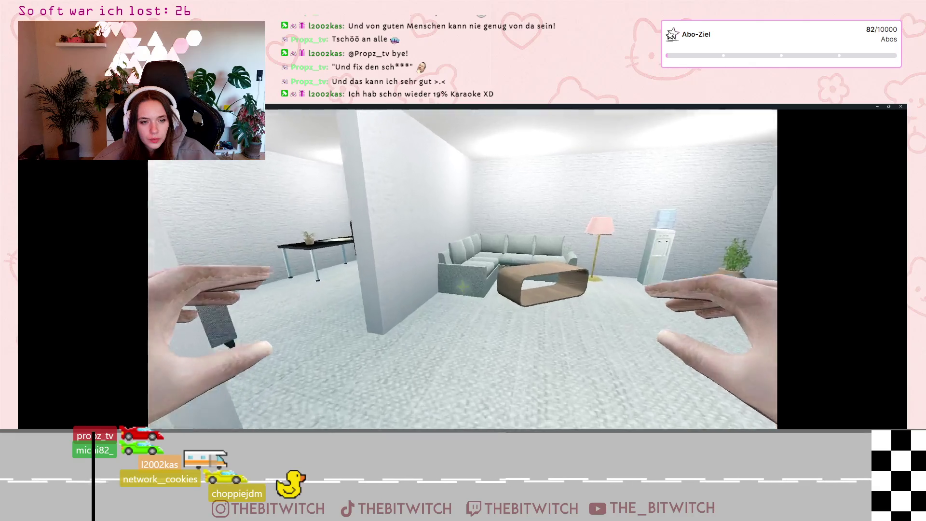
key(w)
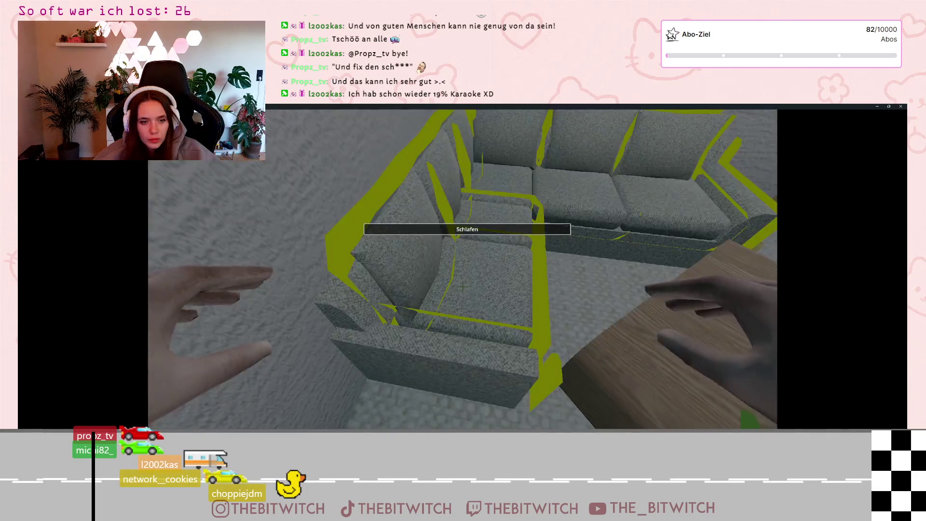
click(463, 287)
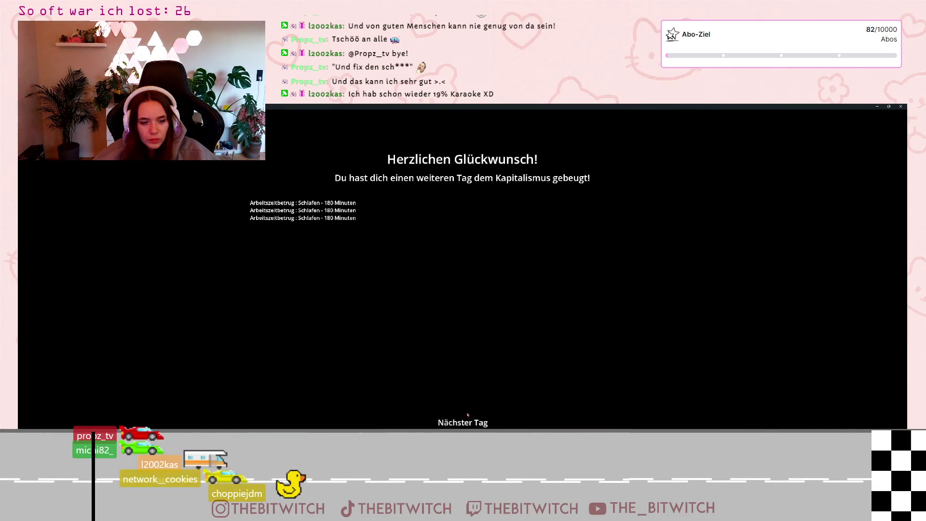
click(467, 414)
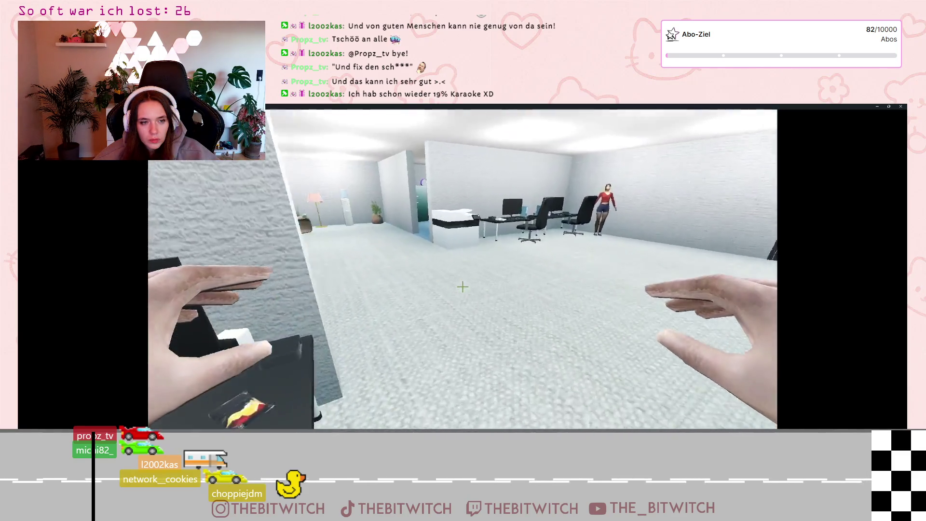
key(w)
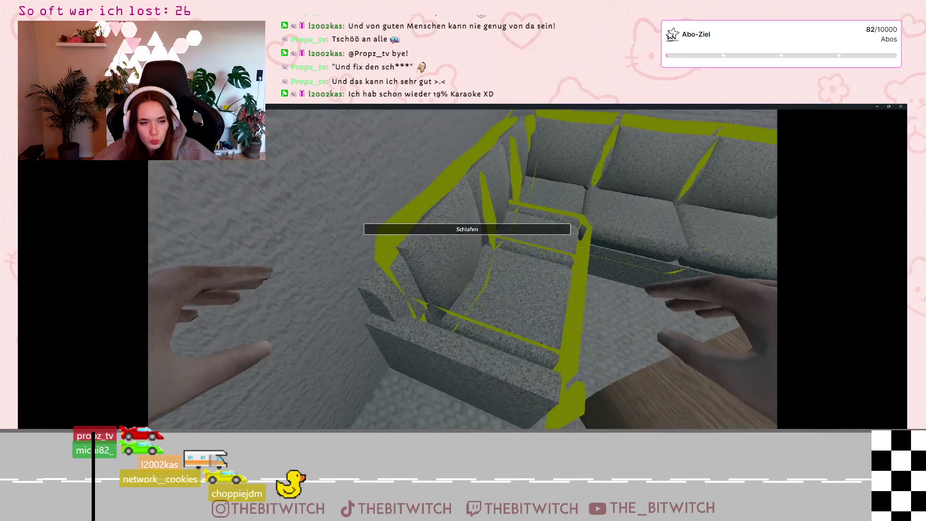
key(Escape)
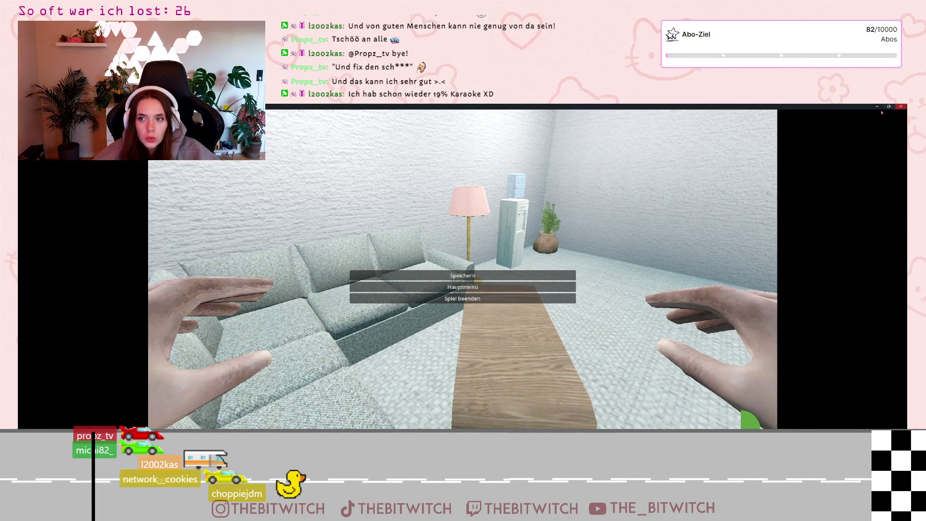
click(462, 299)
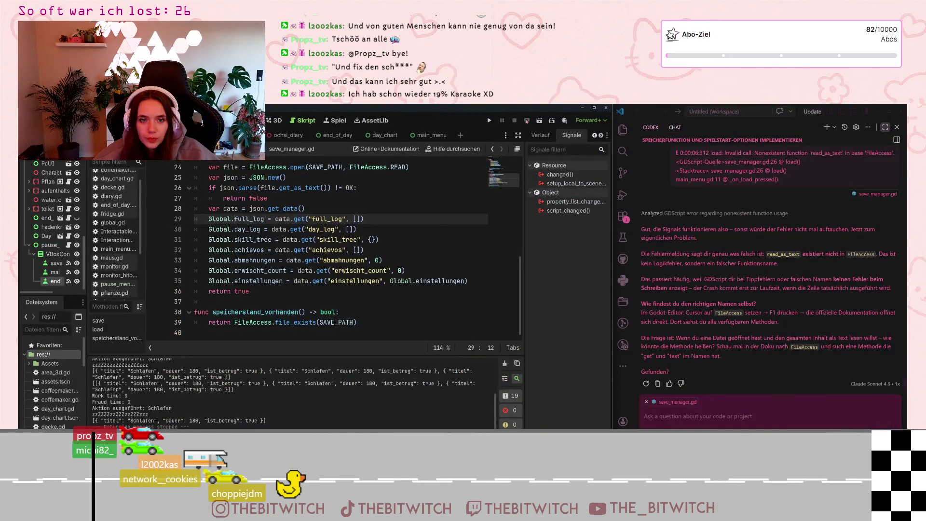
Step: Rerun the game, load the saved game, interact with the desk, pause, and stop the run
key(F5)
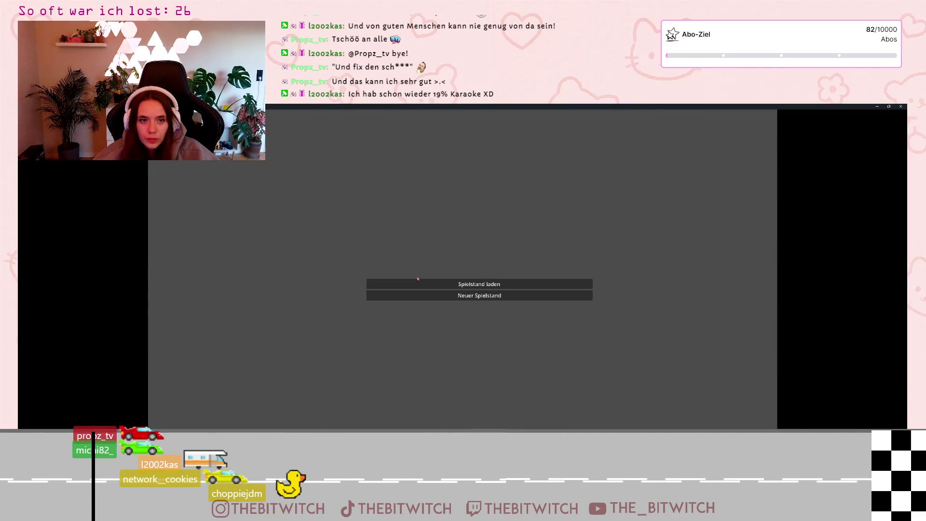
click(448, 284)
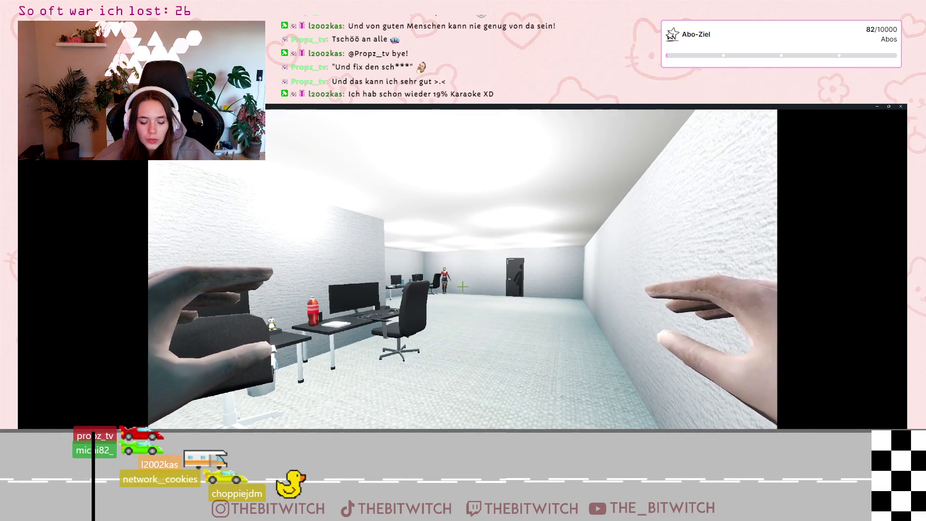
key(w)
key(w)
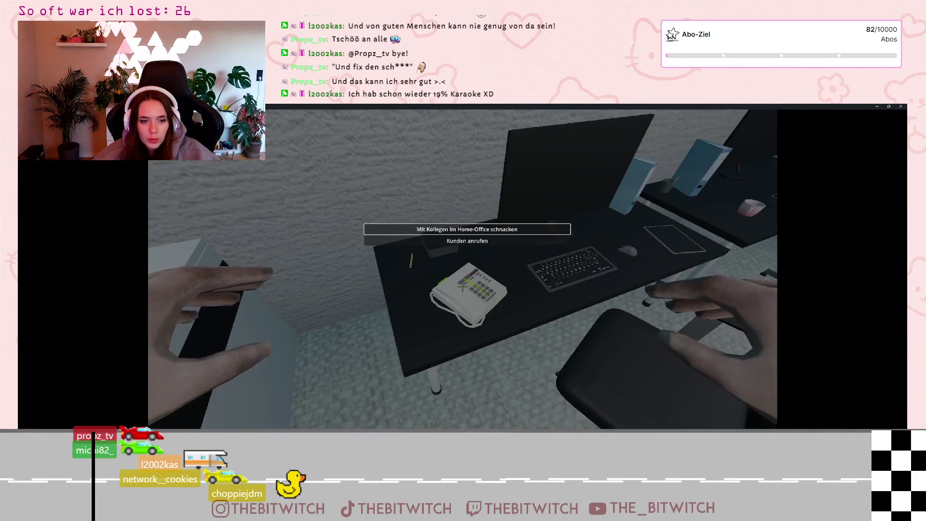
key(Return)
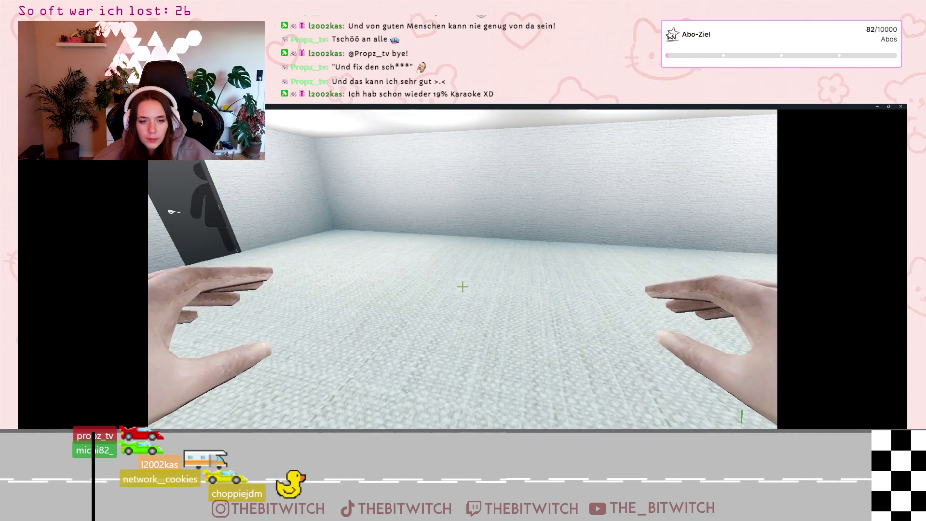
key(Escape)
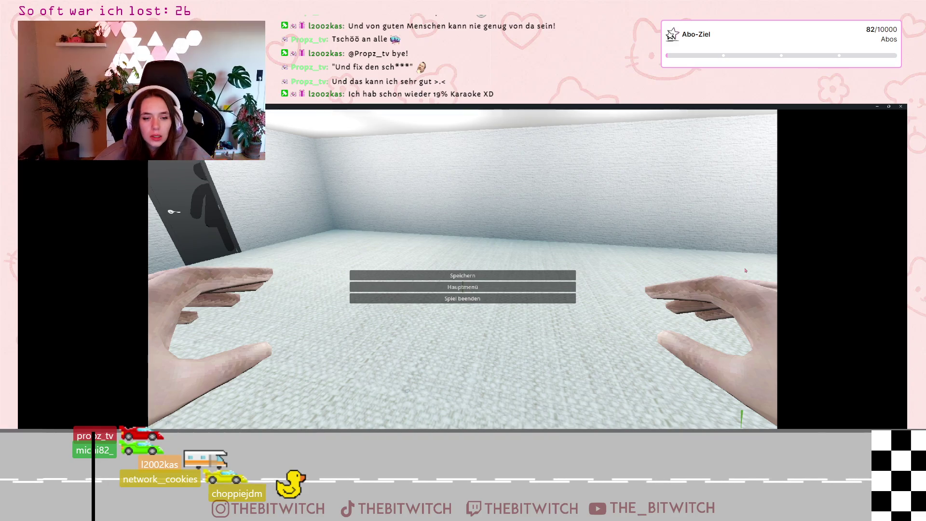
click(900, 107)
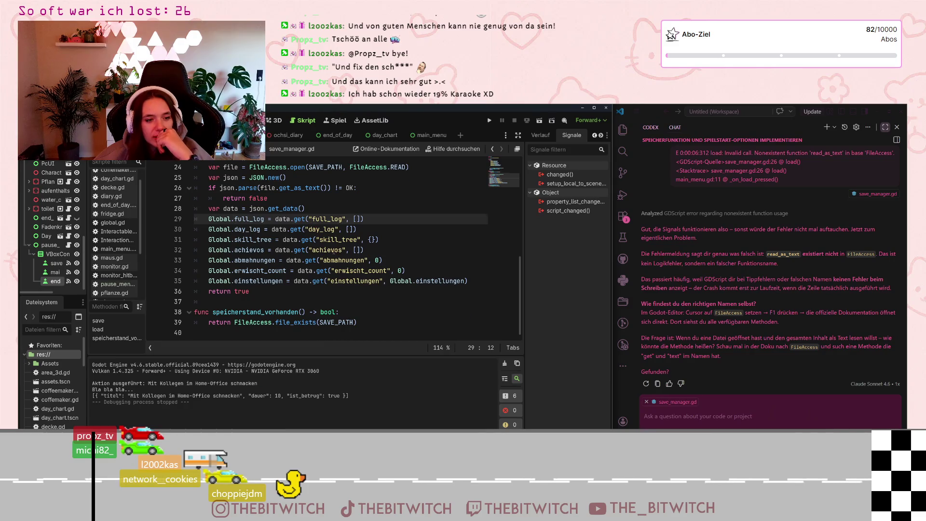
scroll(312, 226, up, 8)
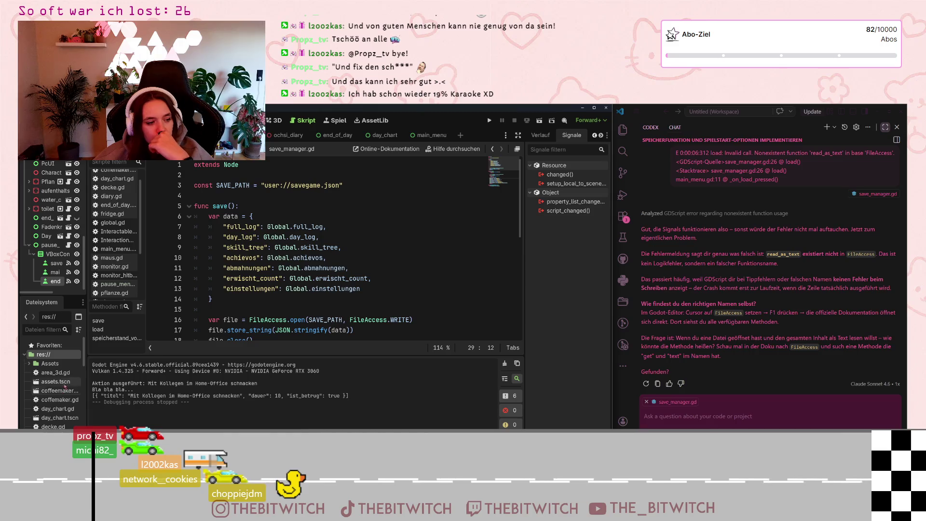
scroll(52, 372, down, 15)
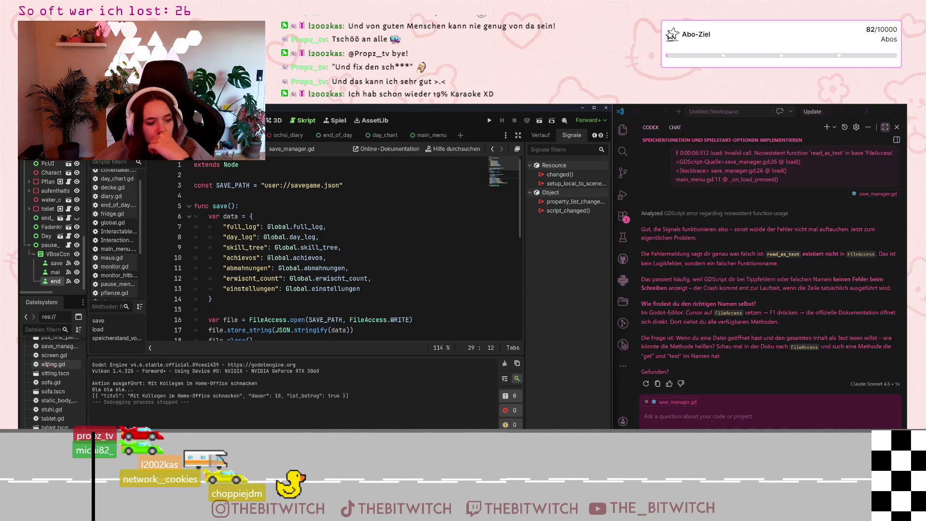
scroll(52, 372, up, 15)
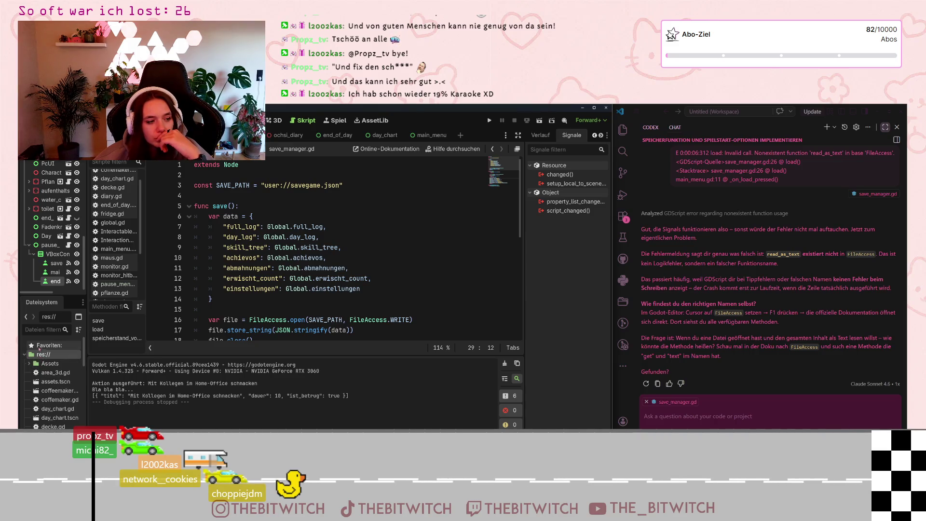
scroll(42, 360, down, 5)
scroll(53, 378, up, 5)
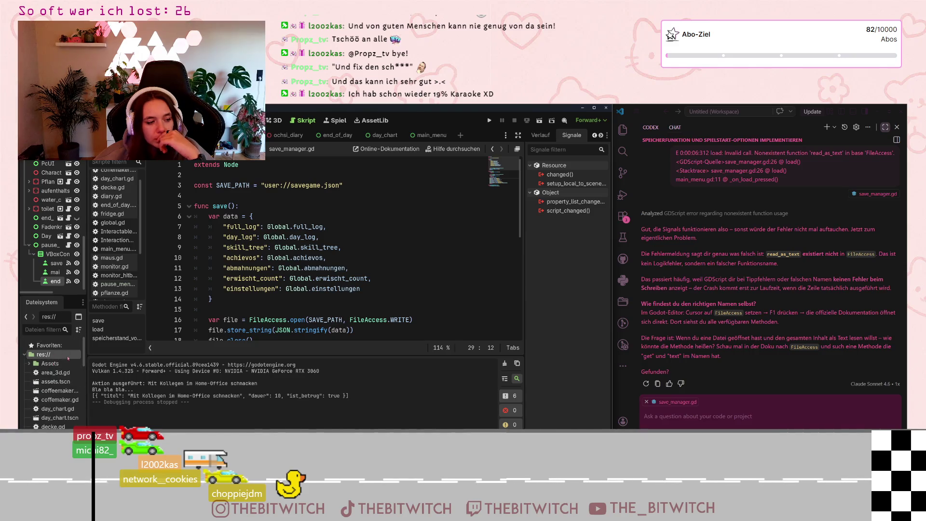